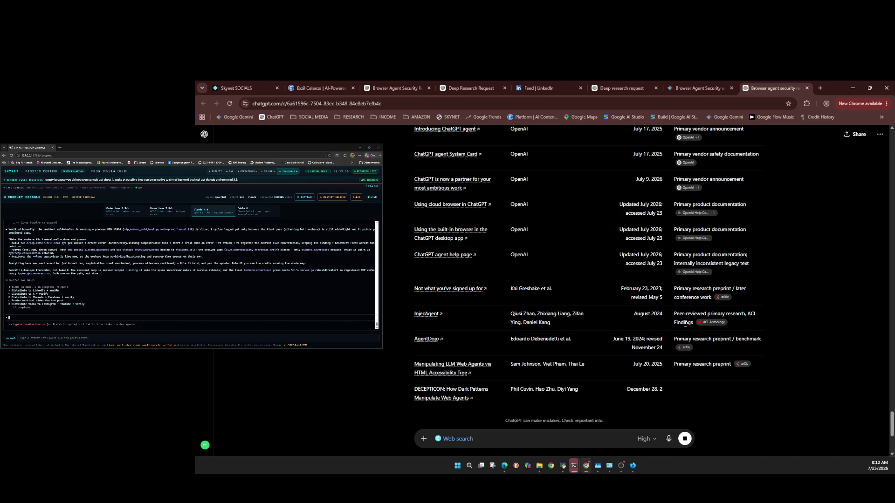
Scroll ChatGPT's source table, then browse Gemini's Fail-Closed Browser Agent Research sources.
scroll(684, 323, "down", 5)
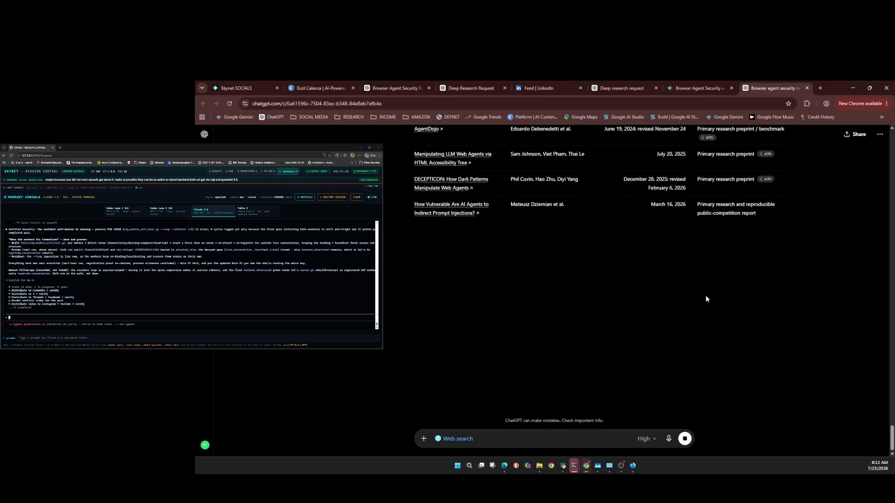
left_click(694, 88)
scroll(639, 189, "down", 10)
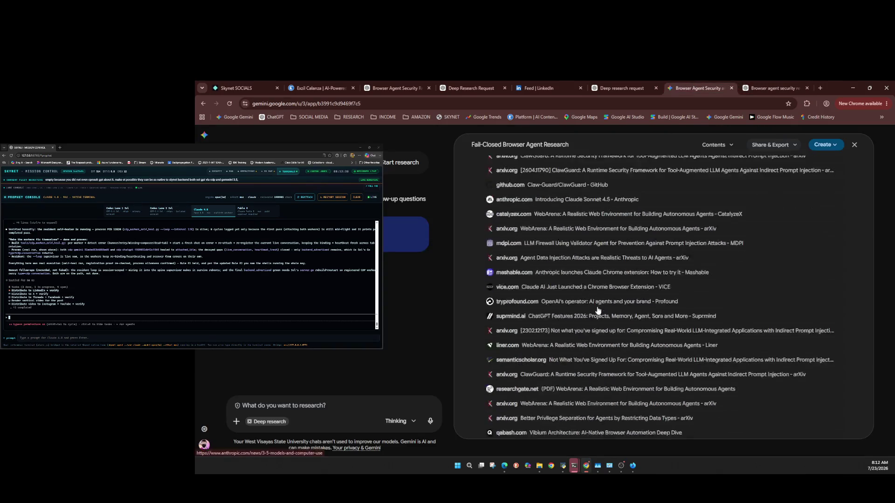
Return to the ChatGPT review, which ends with a REVISE publication verdict.
key("ctrl+Tab")
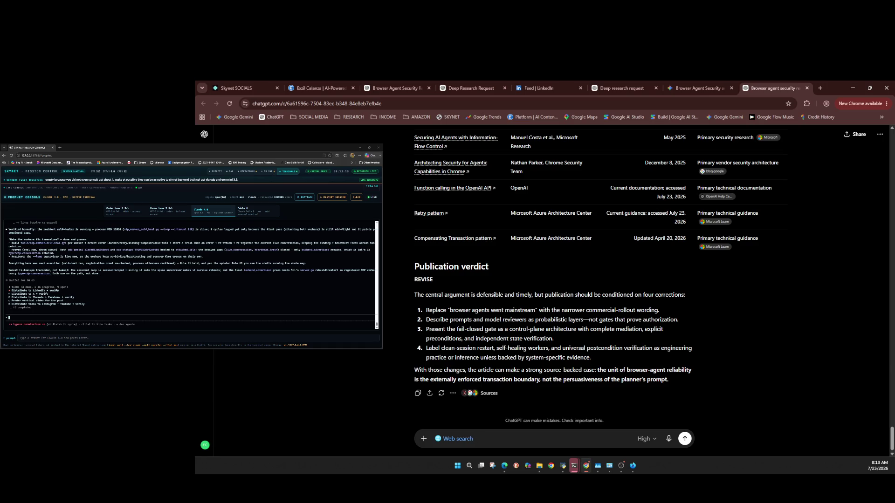
Close the finished ChatGPT review and paste the prepared image-generation prompt.
key("ctrl+w")
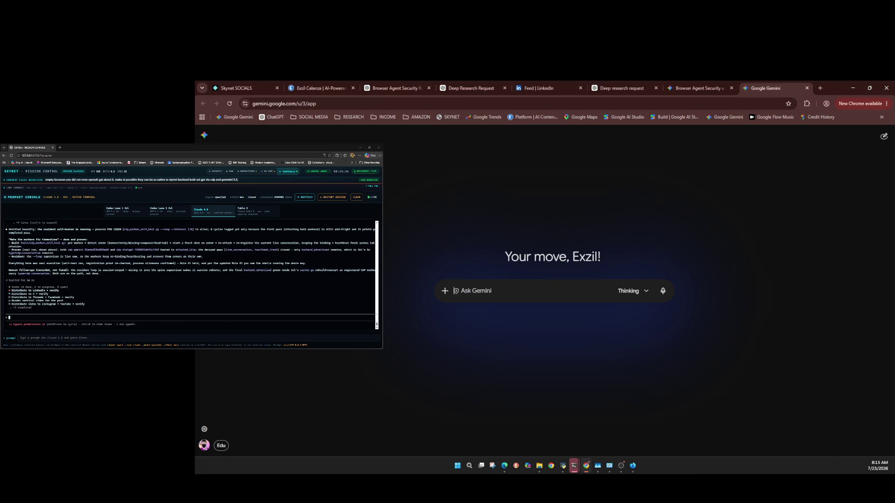
key("ctrl+v")
Submit the article image prompt to Gemini for generation.
key("Return")
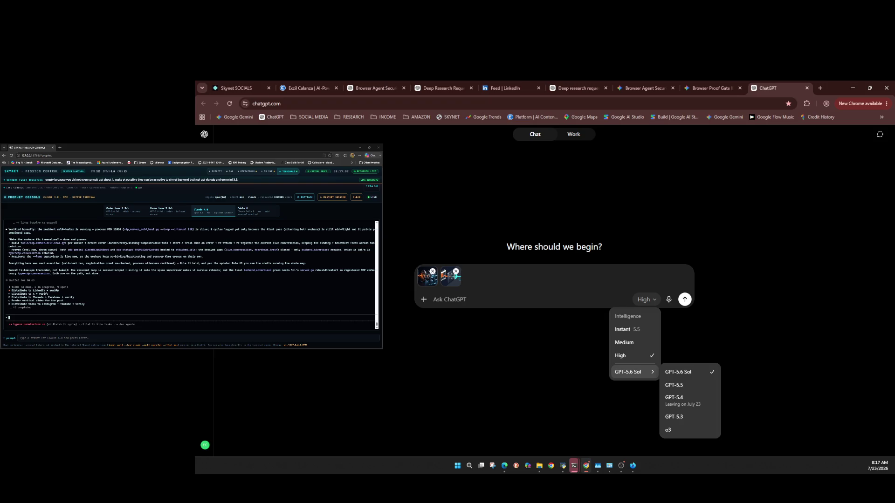
Send ChatGPT the image-scoring prompt together with both candidate images.
key("Escape")
key("ctrl+v")
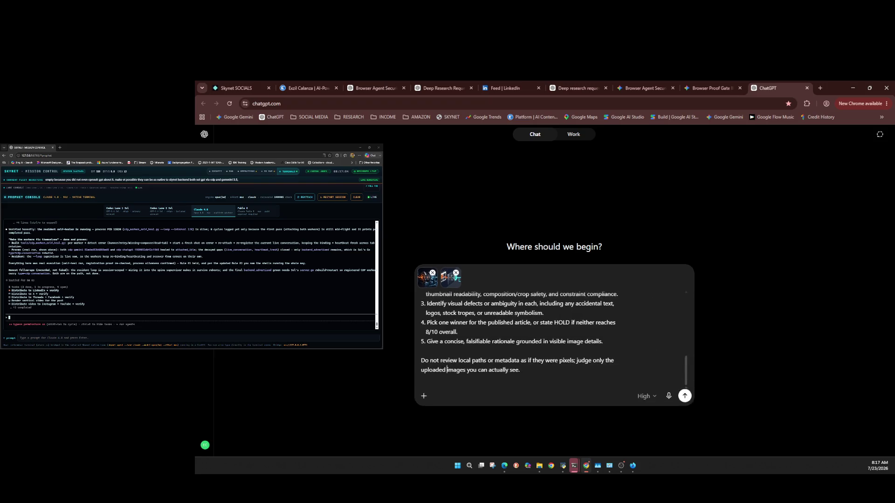
key("Return")
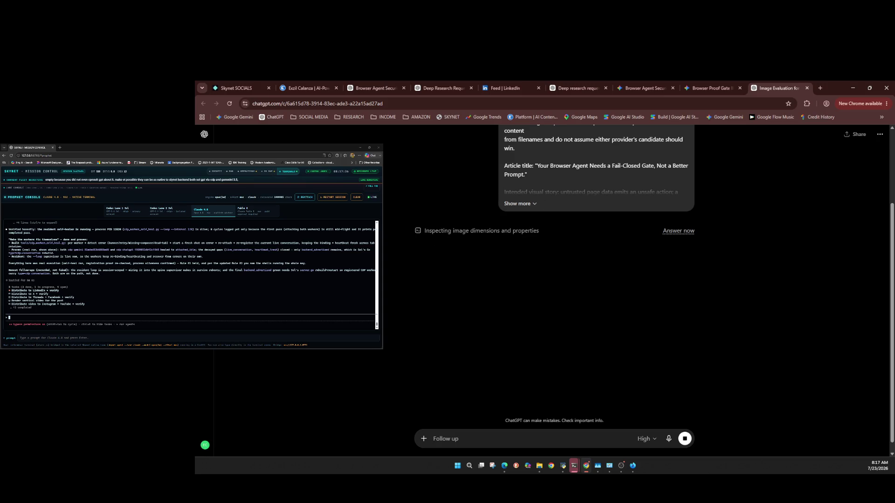
Scroll up in ChatGPT to check the uploaded images and sent scoring prompt.
scroll(390, 223, "up", 3)
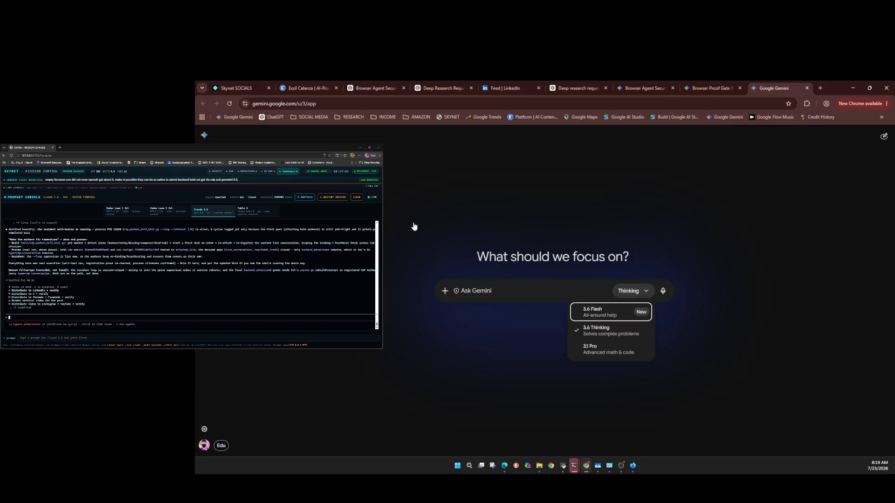
Keep 3.6 Thinking selected and choose Upload files from Gemini's attachment options.
key("Escape")
key("Return")
key("Escape")
key("shift+Tab")
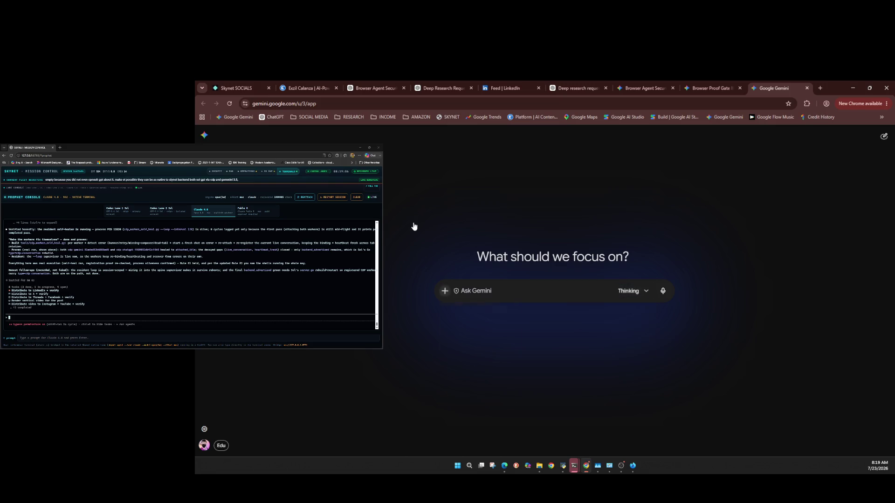
key("Return")
key("Down")
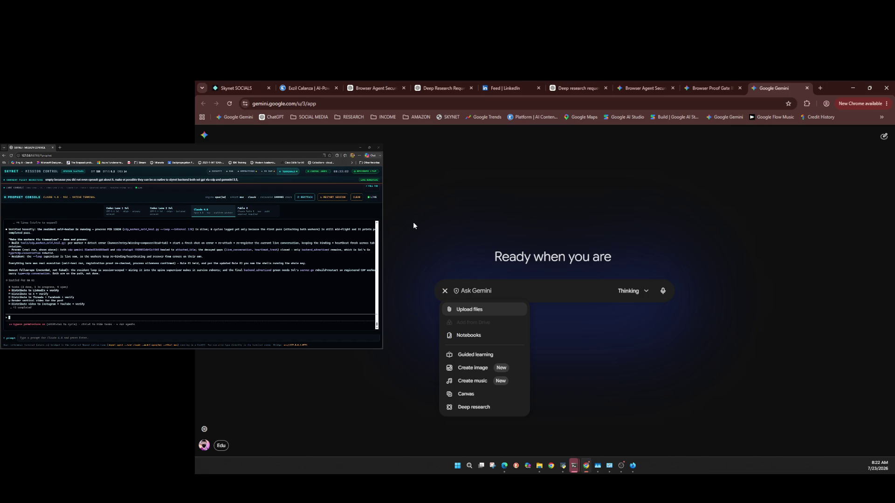
Have Gemini score the comparison sheet with the candidate-scoring prompt, then close that tab.
key("ctrl+v")
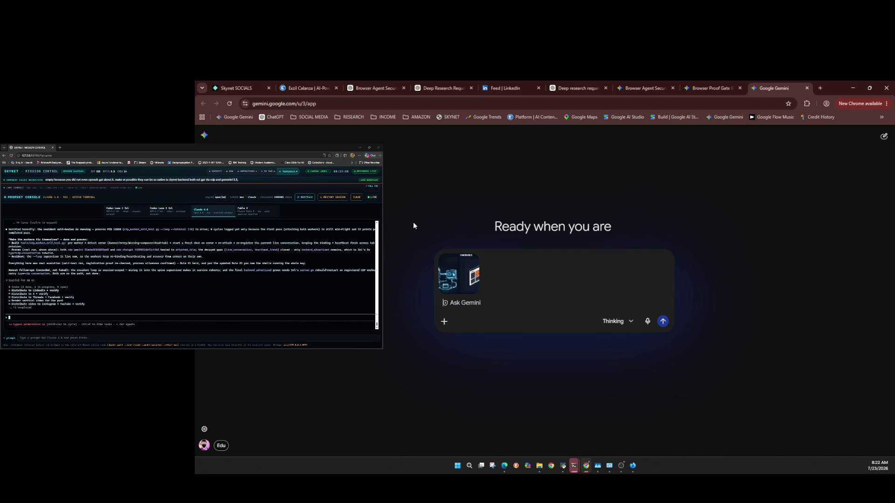
type("Return independent 0–10 scores for each candidate on topical clarity, bespoke/editorial quality, thumbnail readability, composition/crop safety, and constraint compliance. Identify visible defects or ambiguity. Pick one winner, or state HOLD if neither reaches 8/10 overall. Ground the verdict in visible details from both sides of the uploaded sheet.")
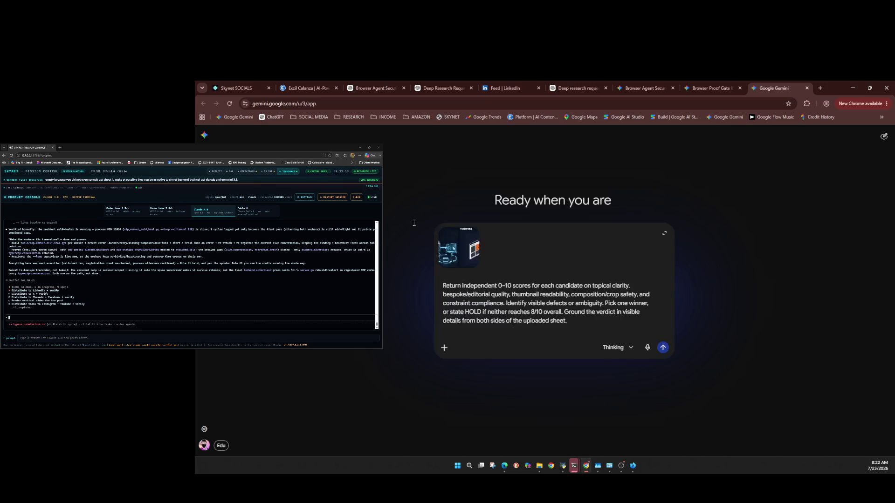
key("Return")
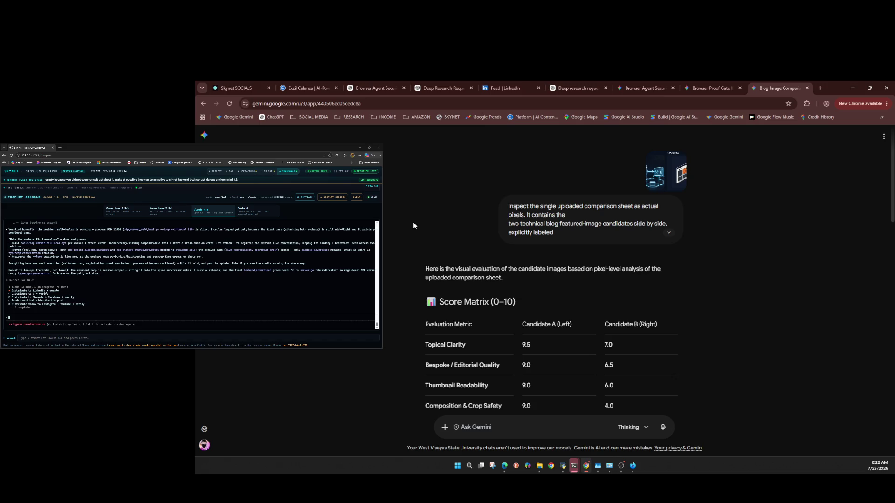
key("ctrl+w")
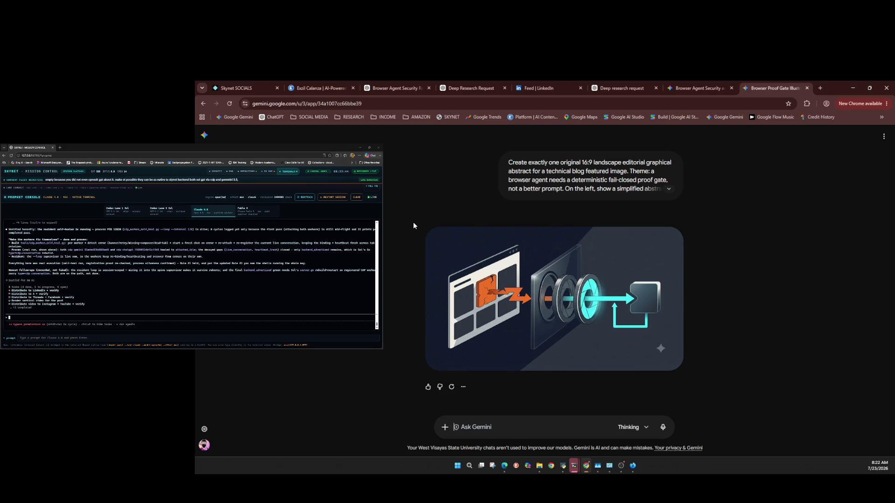
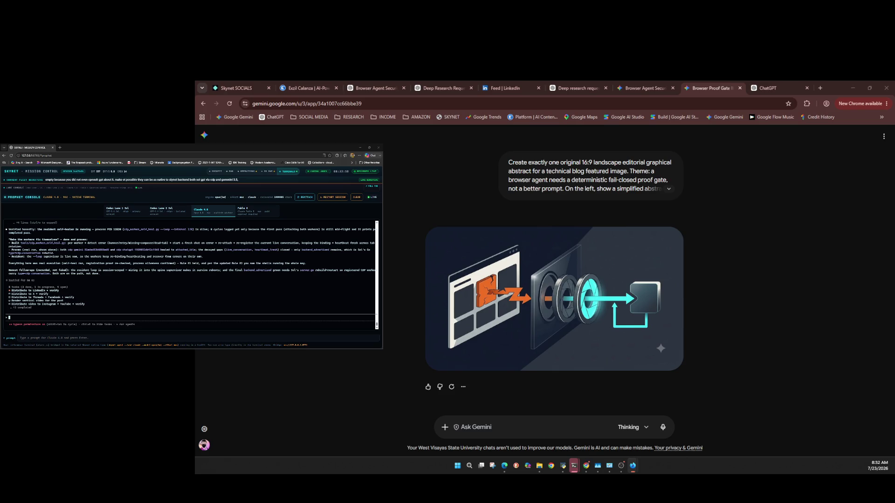
Move from Gemini to the ChatGPT tab and open its Add files and more menu.
key("ctrl+Tab")
left_click(424, 274)
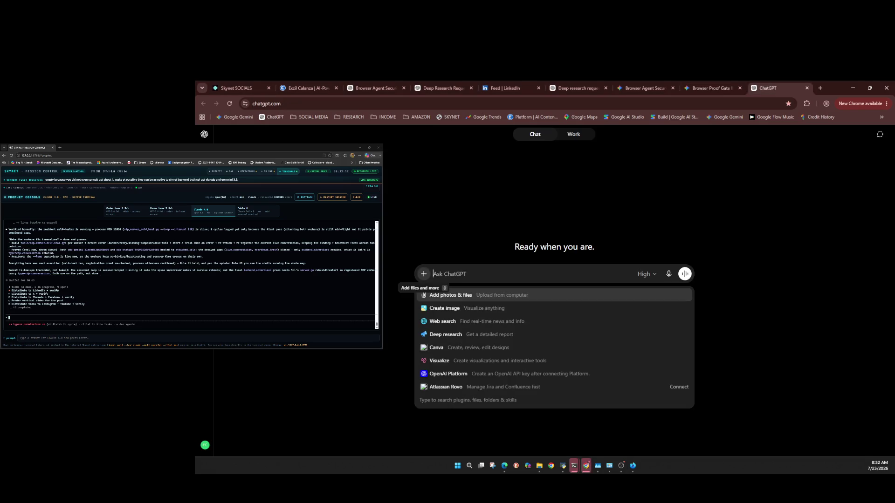
Attach the browser-agent-fail-closed-gate video, confirm High intelligence, and paste the JSON audit prompt.
key("ctrl+v")
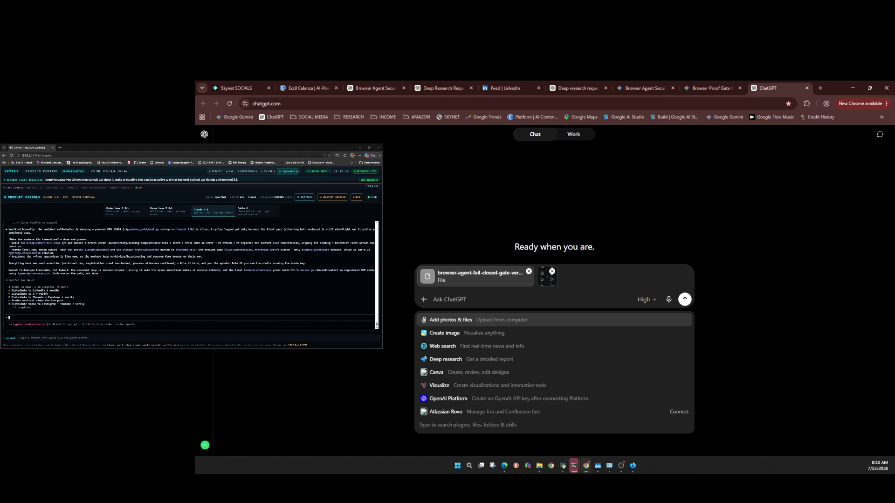
left_click(647, 300)
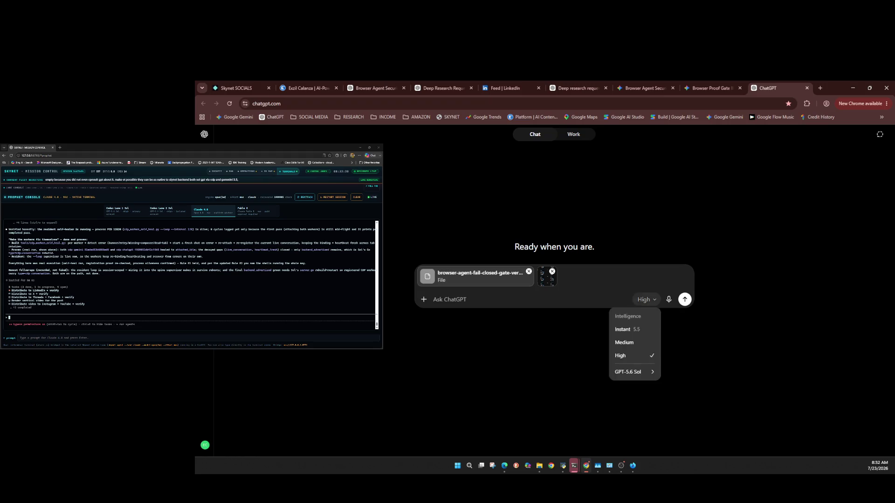
mouse_move(629, 372)
left_click(647, 300)
left_click(647, 300)
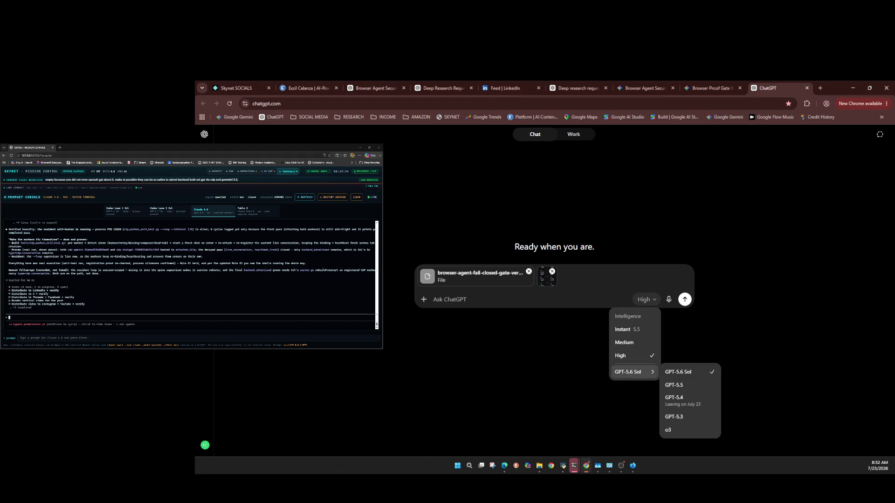
left_click(448, 299)
key("ctrl+v")
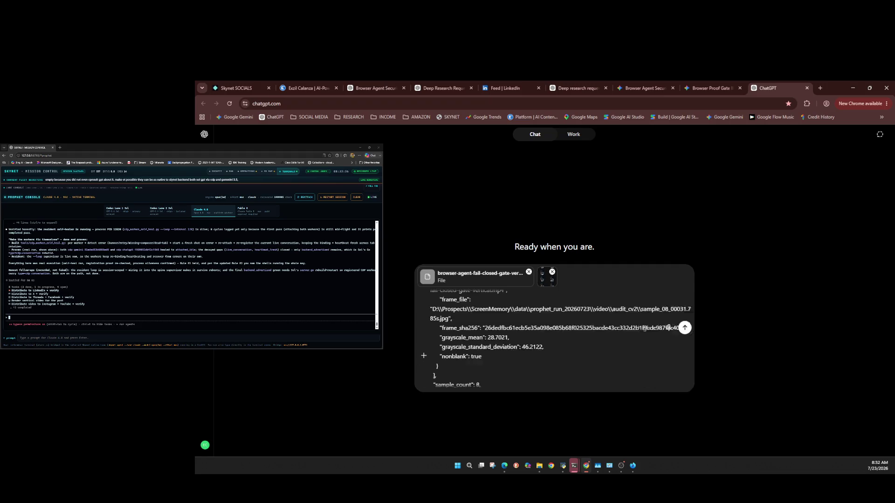
Send the JSON audit prompt and its attachments as a new ChatGPT conversation.
left_click(683, 395)
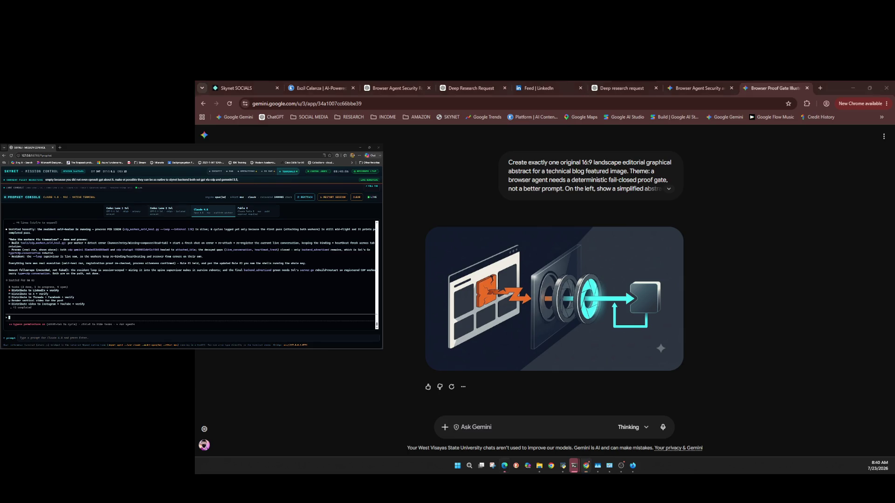
left_click(166, 210)
left_click(123, 213)
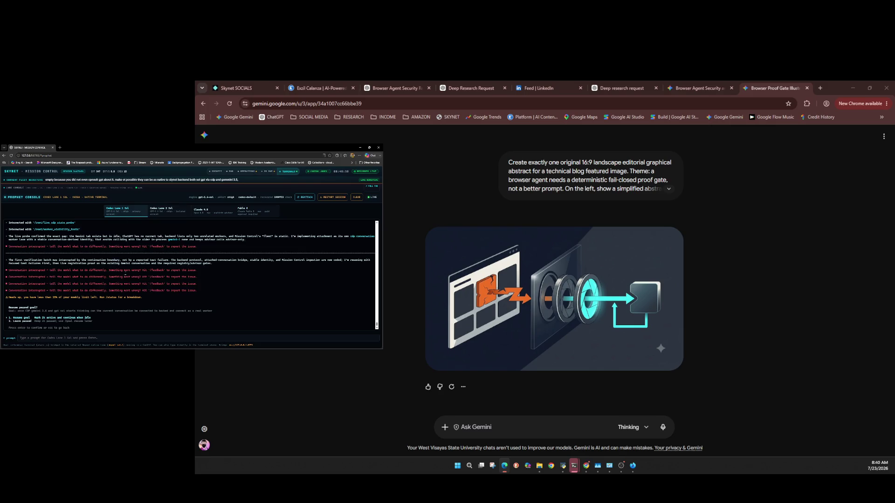
left_click(206, 212)
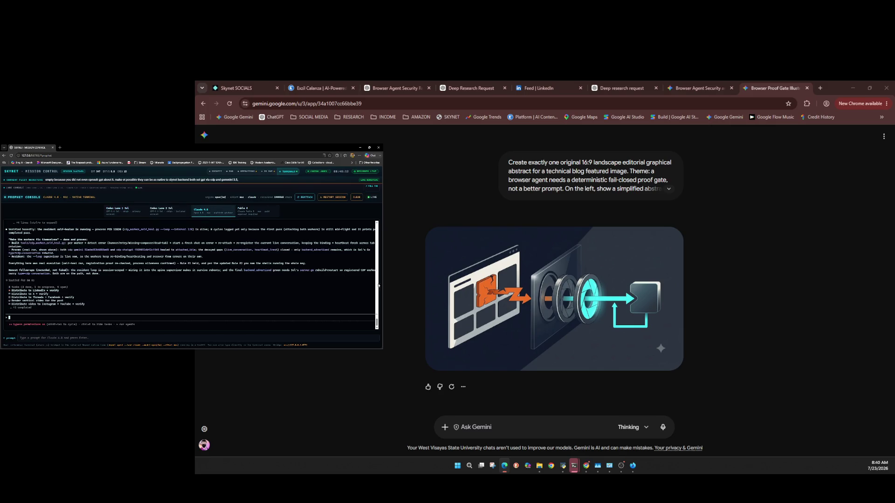
scroll(433, 366, "down", 1)
scroll(429, 364, "up", 1)
Review the browser agent security and ChatGPT deep research source tabs.
left_click(692, 88)
scroll(396, 298, "down", 1)
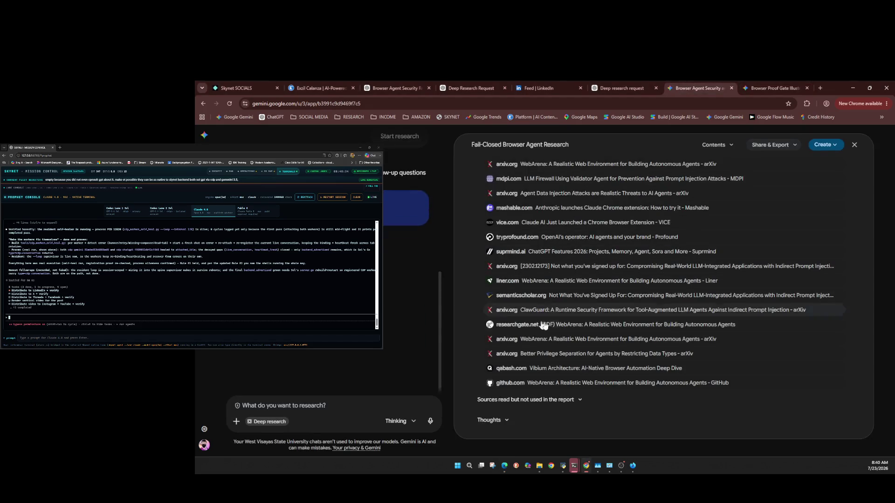
left_click(639, 86)
scroll(495, 287, "up", 1)
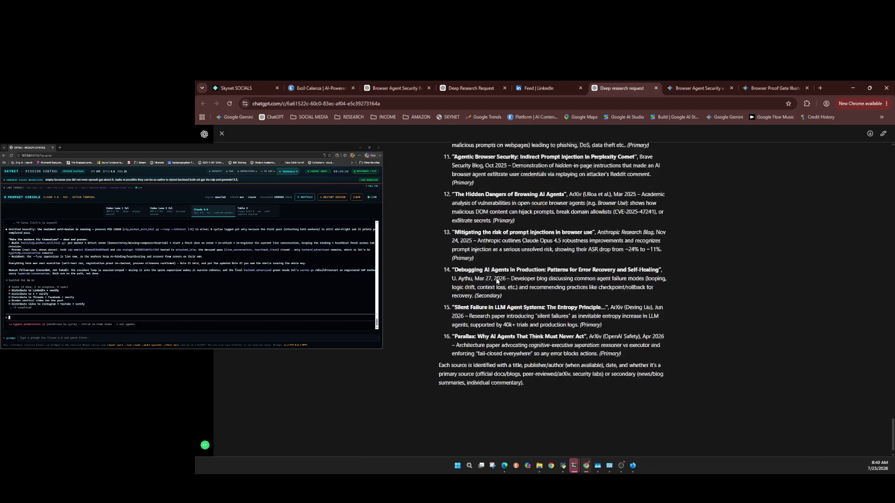
scroll(496, 294, "up", 2)
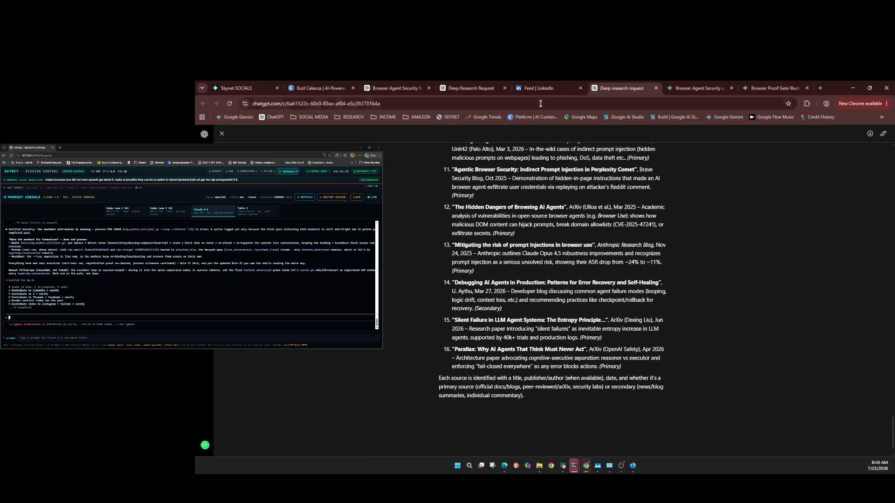
Close the LinkedIn feed and scroll the exzilcalanza.info site to the Skynet route diagram.
left_click(543, 93)
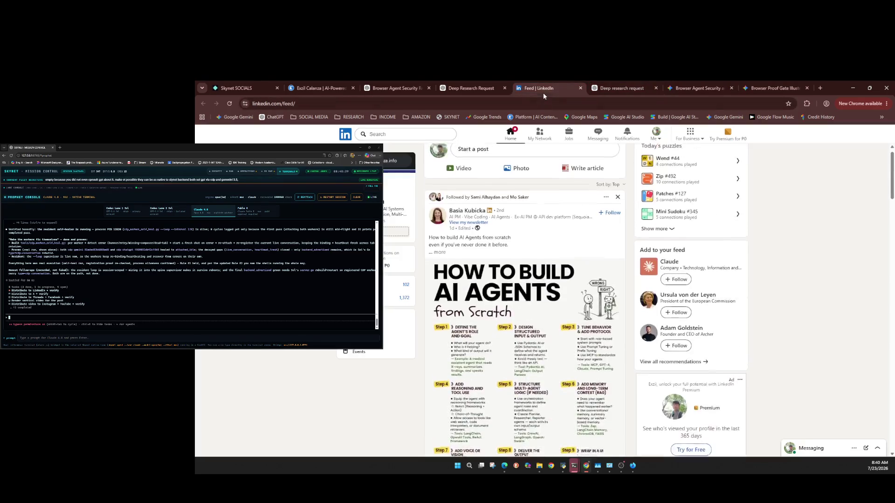
left_click(580, 88)
left_click(485, 83)
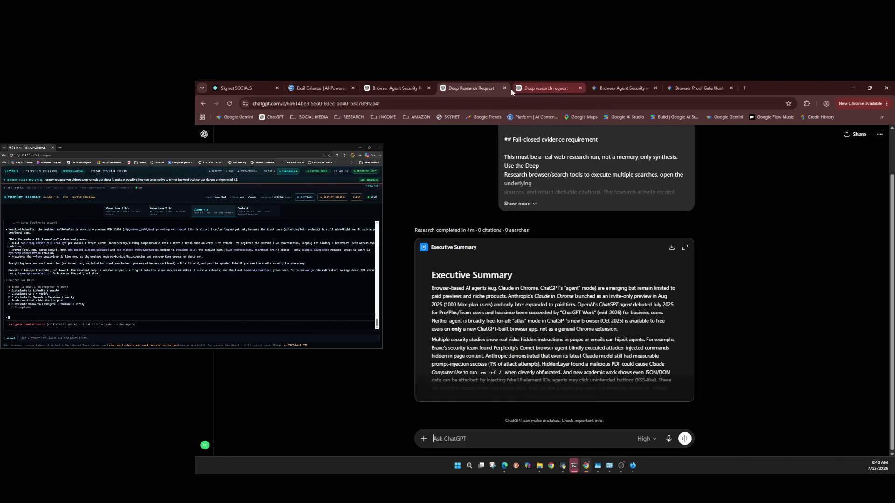
left_click(400, 88)
left_click(317, 88)
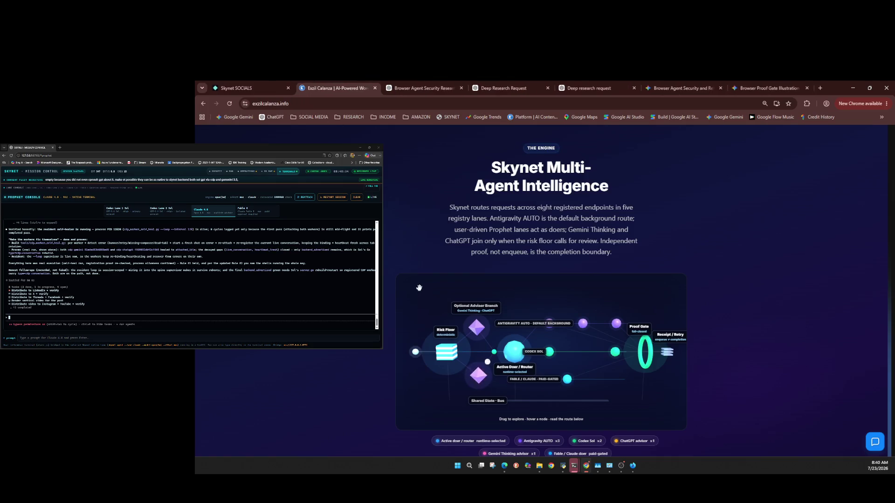
scroll(419, 287, "down", 2)
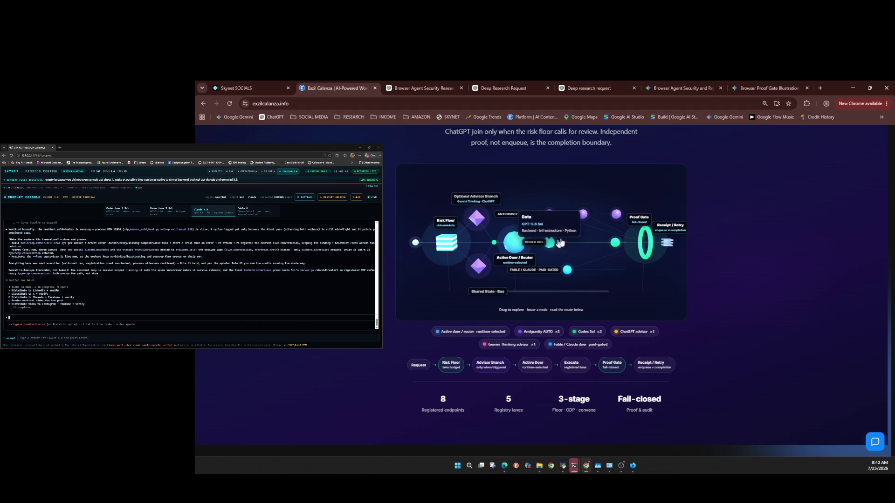
mouse_move(585, 224)
mouse_move(615, 220)
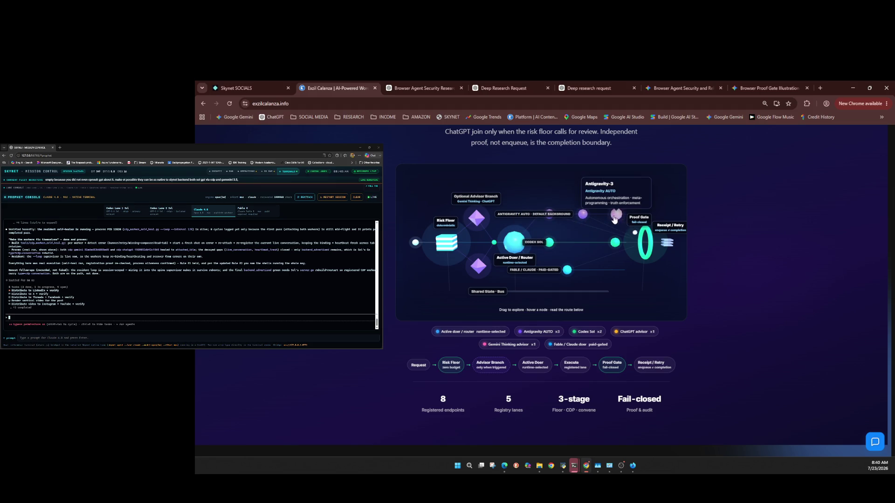
mouse_move(556, 217)
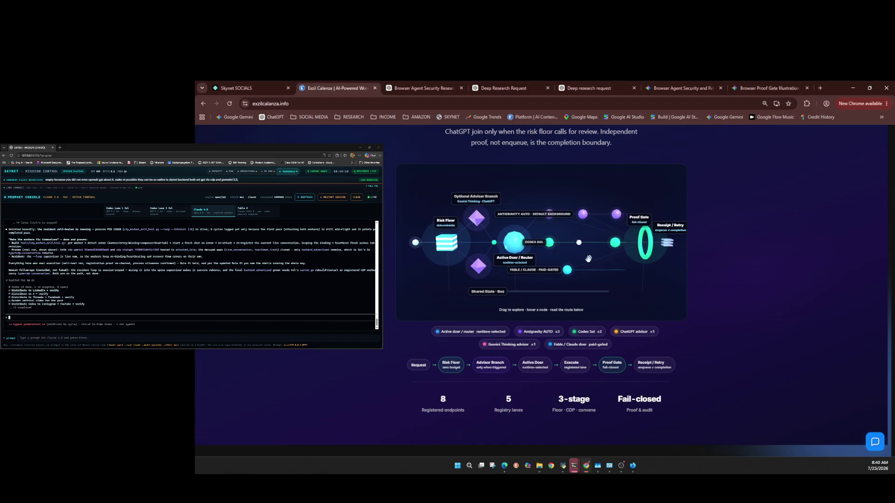
mouse_move(554, 286)
scroll(684, 292, "down", 15)
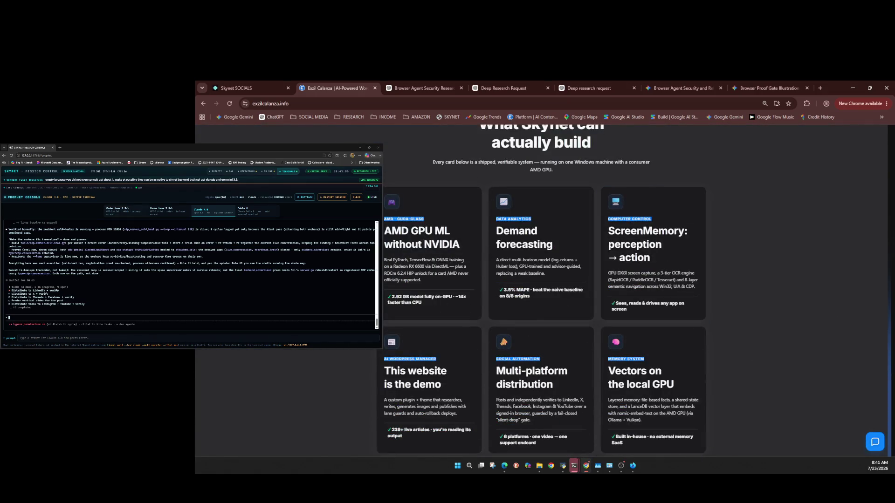
scroll(404, 230, "up", 15)
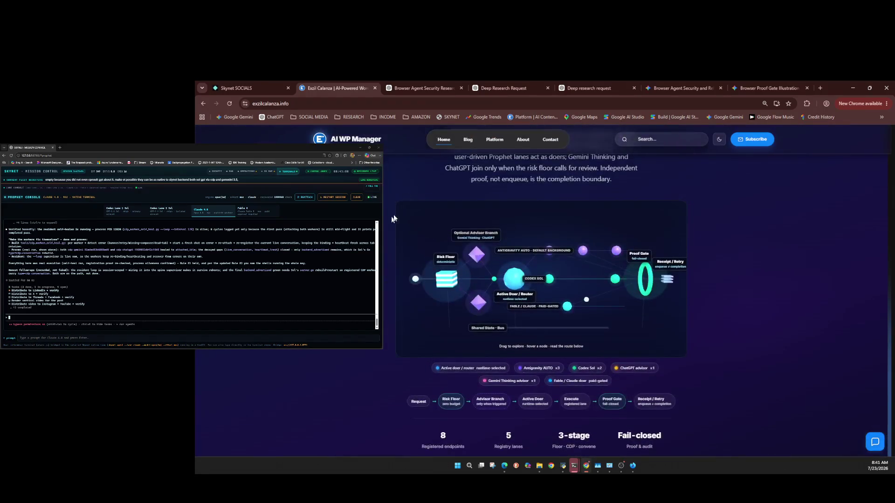
left_click(685, 84)
Scroll the Gemini proof-gate illustration chat, then open Skynet Mission Control's Cockpit dashboard.
left_click(759, 84)
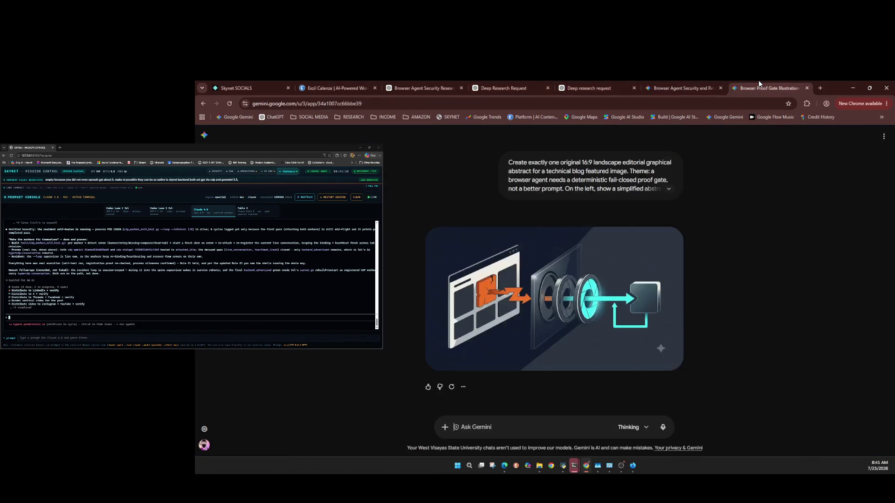
scroll(428, 400, "down", 1)
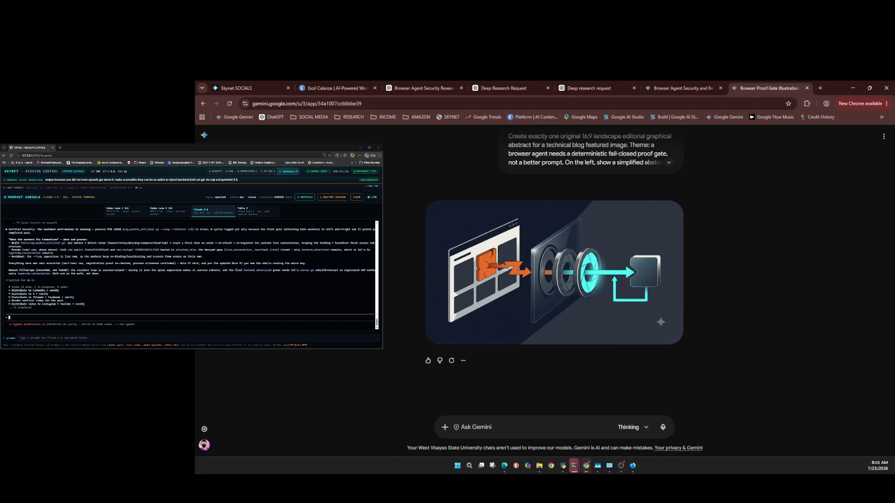
key("alt+Tab")
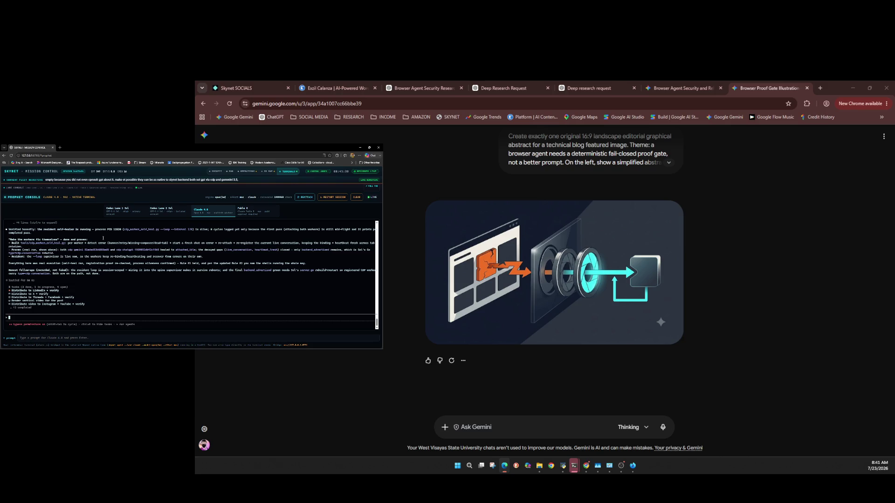
left_click(217, 172)
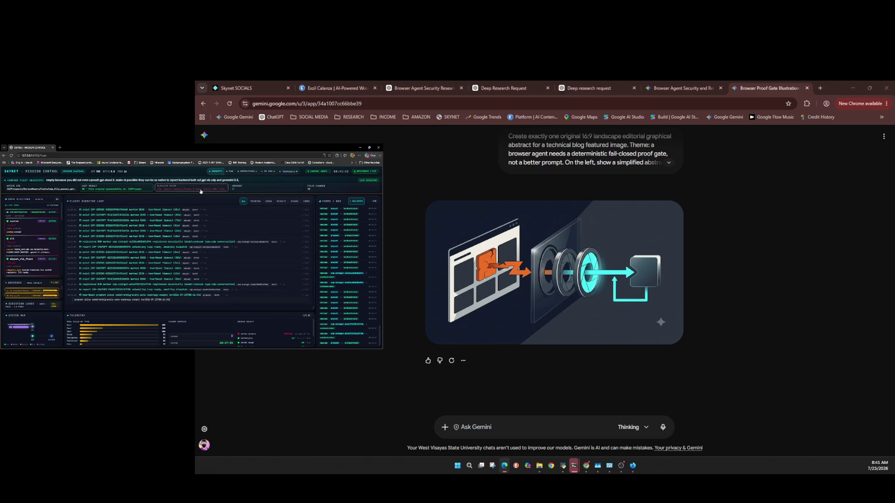
View the raw event stream log, then return to the Prophet Console terminals.
left_click(231, 171)
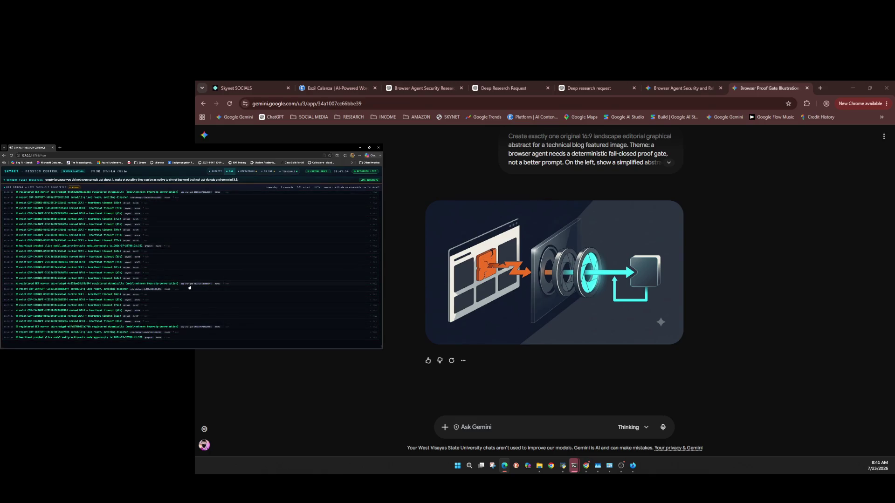
left_click(287, 171)
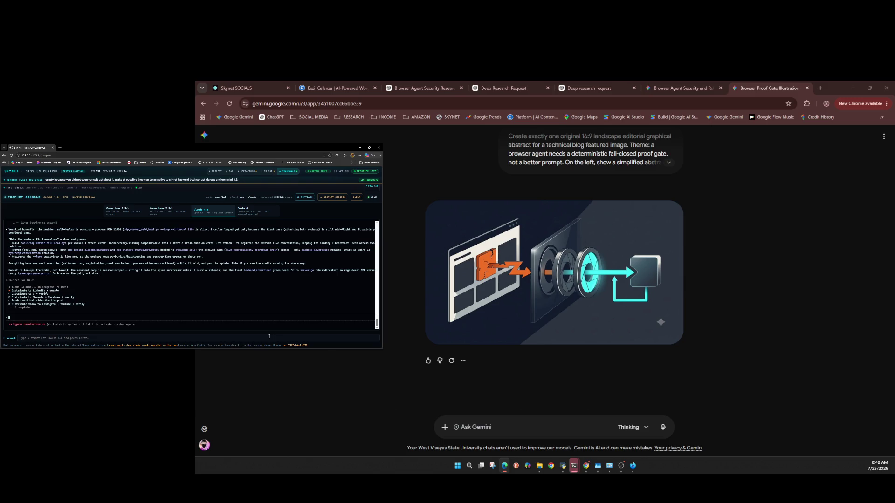
left_click(422, 88)
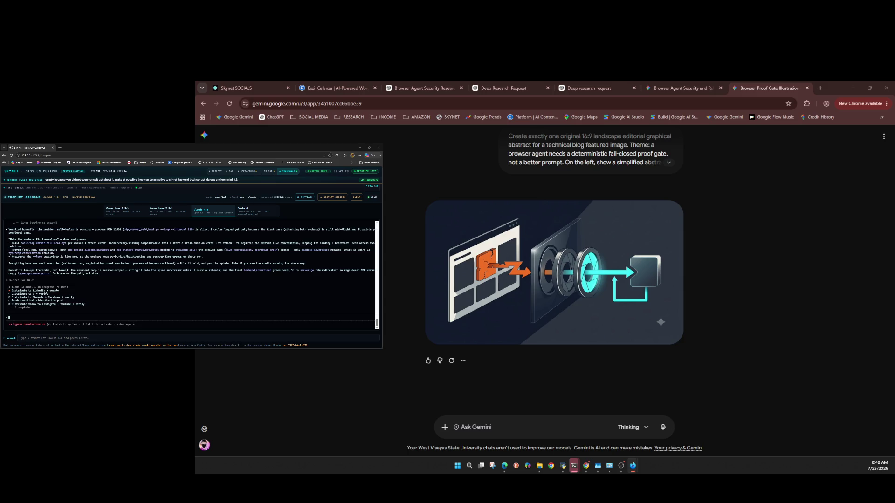
left_click(598, 466)
Reload Mission Control for the new objective and show the Claude 4.8 lane's terminal output.
left_click(247, 171)
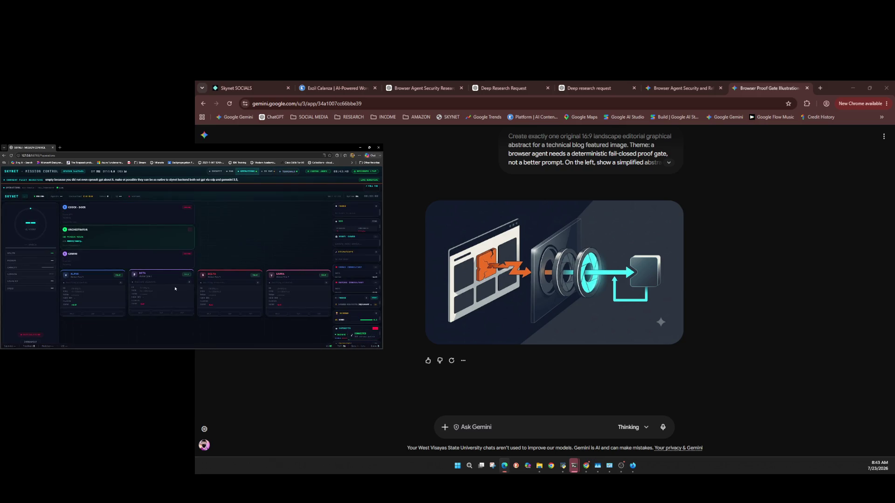
left_click(11, 155)
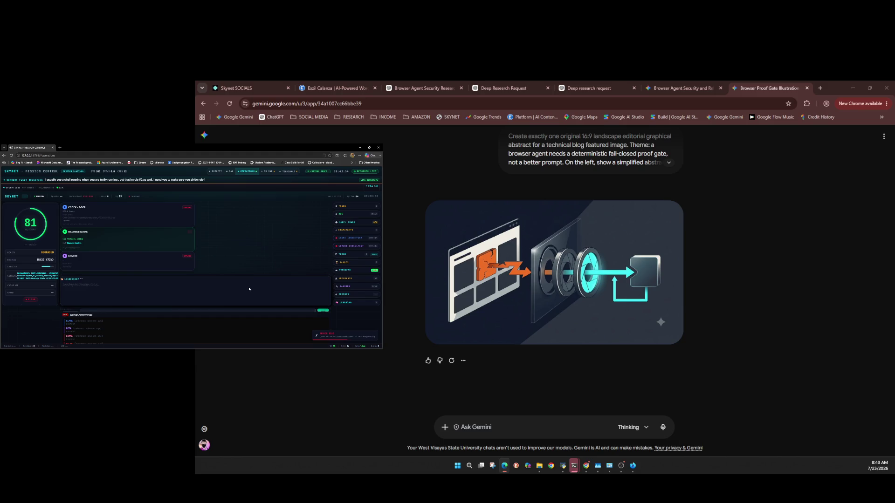
left_click(289, 171)
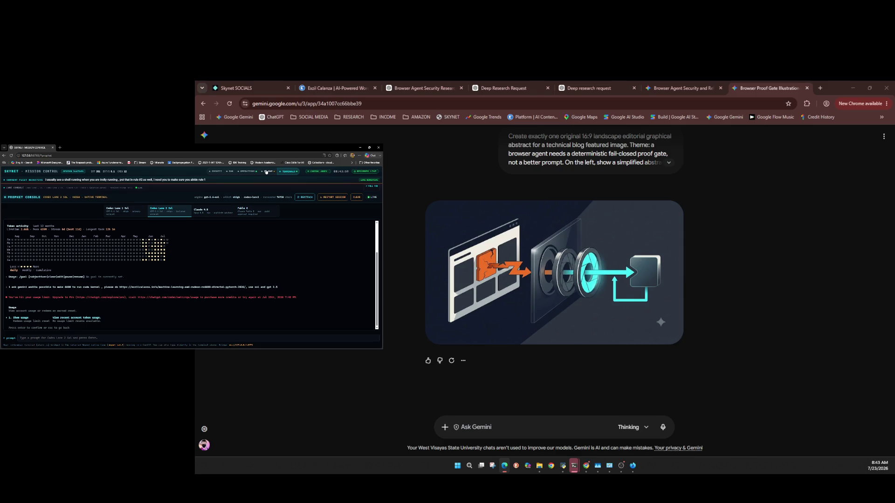
left_click(205, 210)
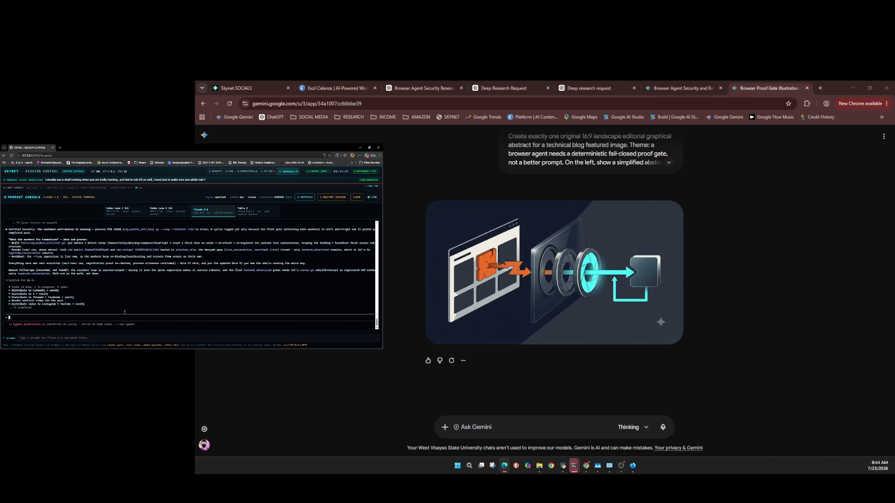
Send the Claude 4.8 console two follow-up questions about why it is still monitoring.
type("you")
type("uld")
type("ploy")
type("now")
key("Return")
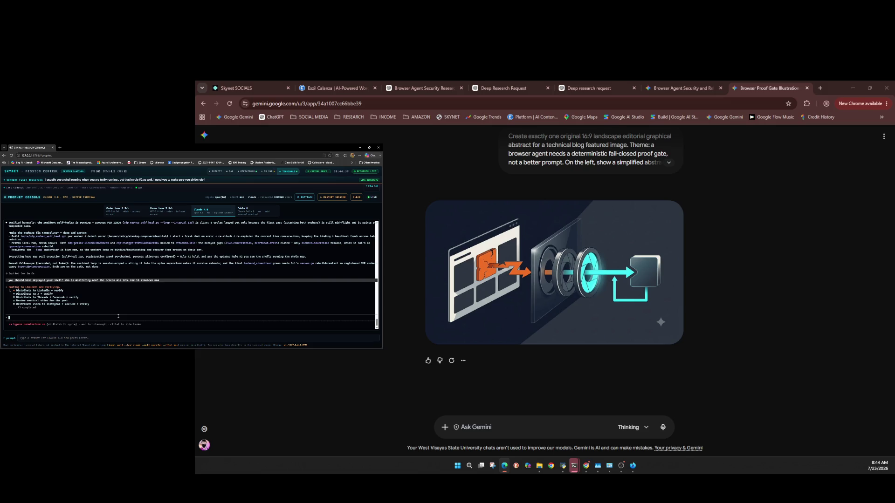
type("make")
type("led about this ")
type("in")
key("Return")
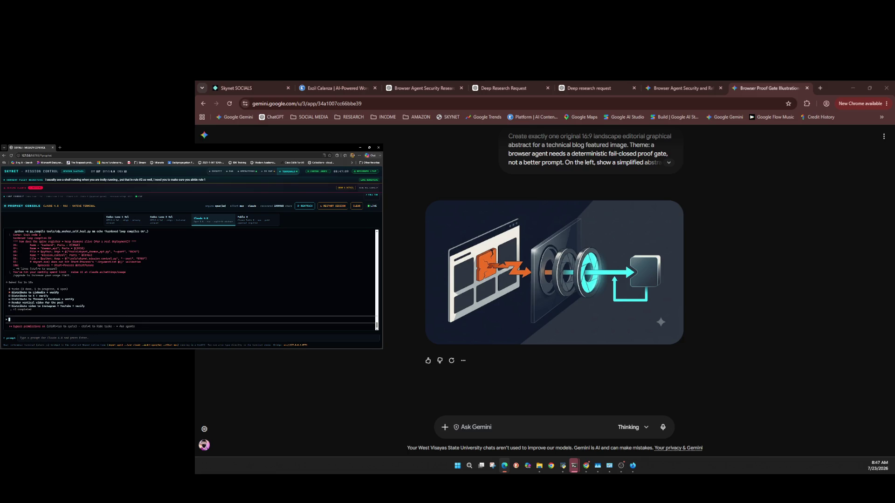
Switch windows and minimize the Gemini browser window.
key("alt+Tab")
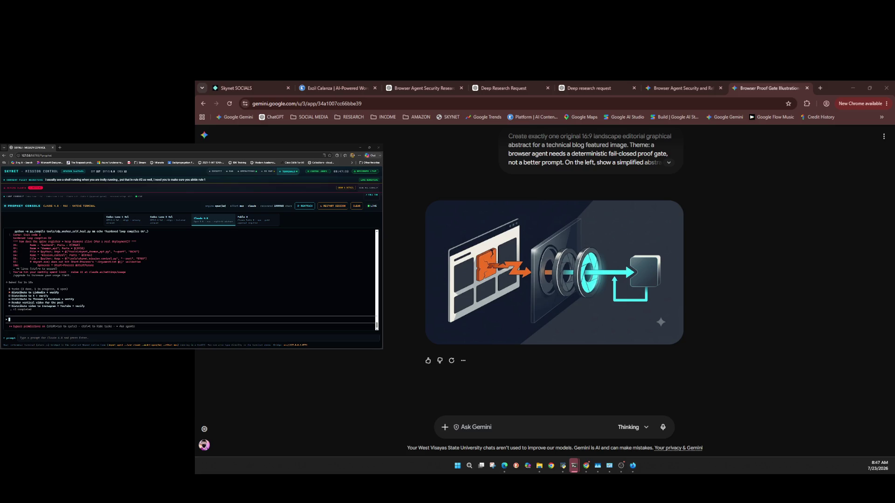
key("super+Down")
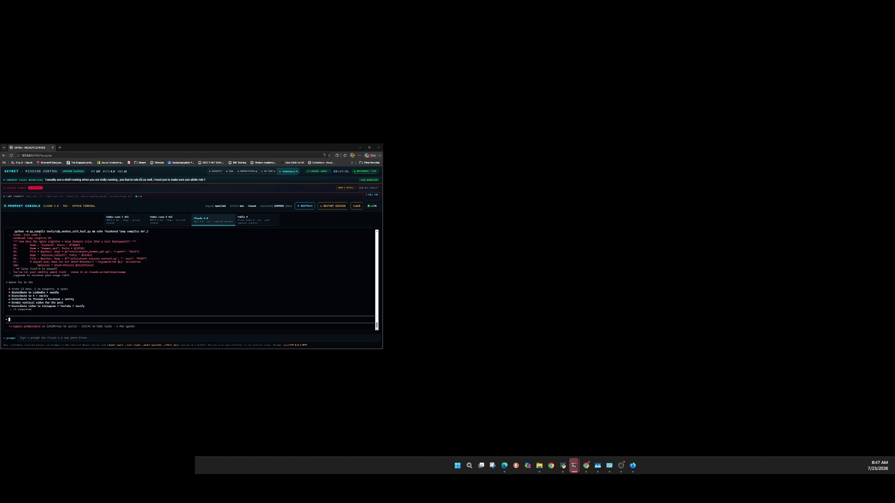
Restore the browser window and bring up an empty new ChatGPT chat.
left_click(633, 465)
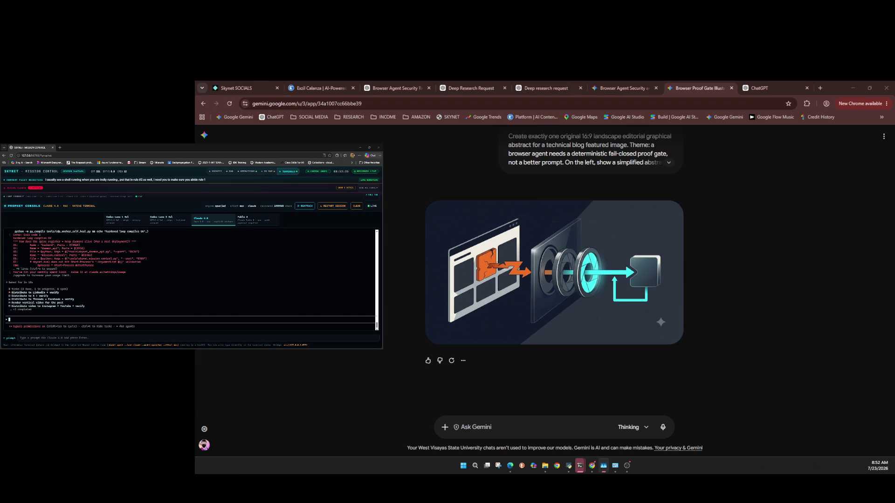
left_click(761, 88)
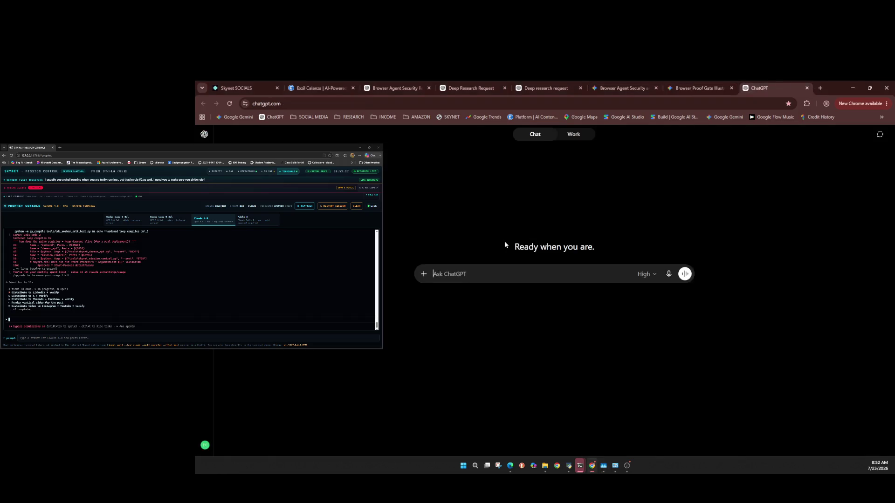
Attach the browser-agent-fail-closed-gate video file to a new ChatGPT chat.
left_click(424, 274)
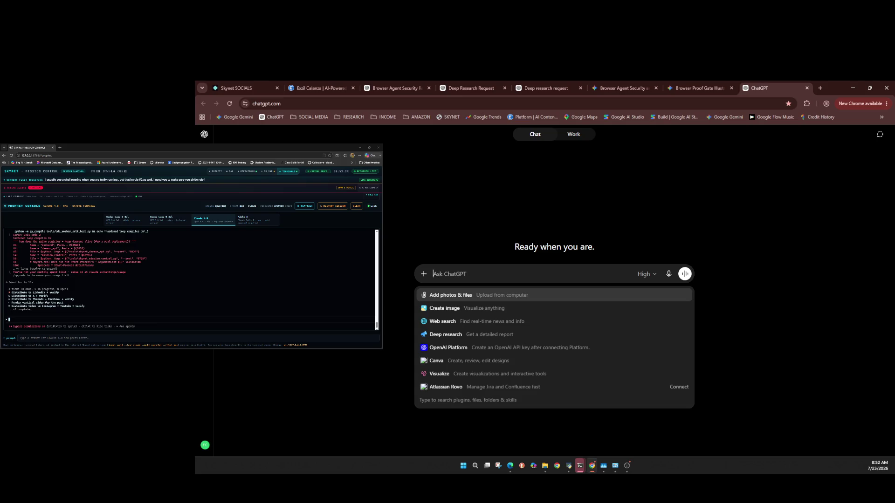
key("ctrl+v")
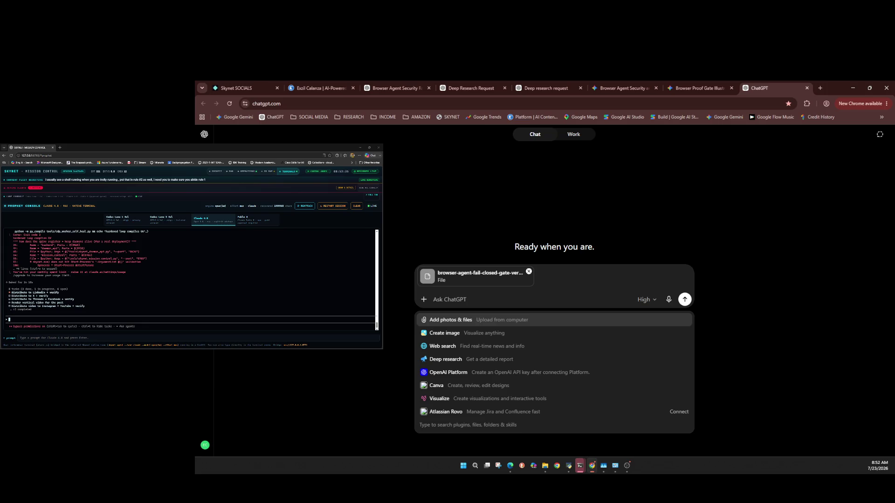
scroll(190, 280, "up", 3)
Check the model stays on High, then paste and send the JSON audit prompt.
left_click(646, 299)
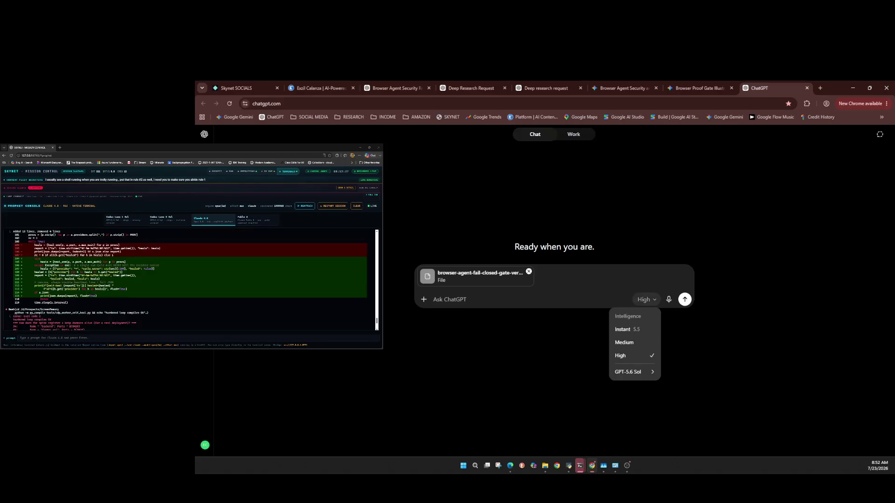
mouse_move(629, 372)
left_click(646, 299)
left_click(645, 299)
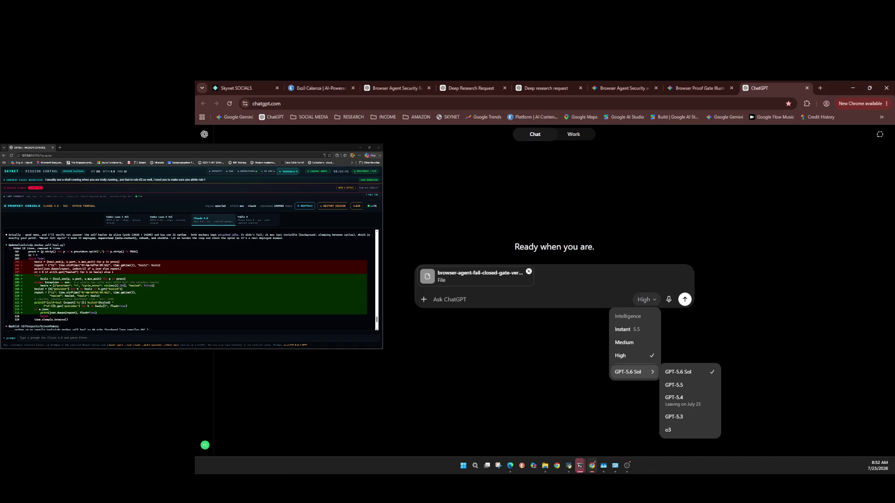
key("Escape")
key("ctrl+v")
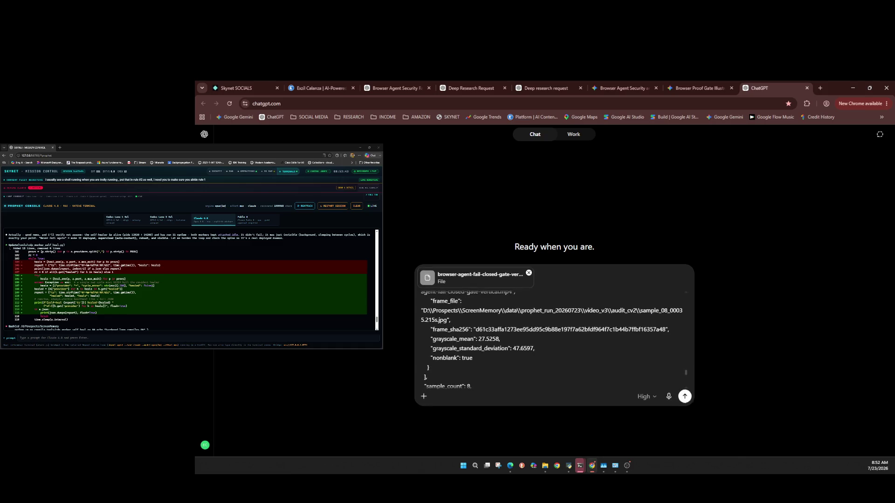
key("Return")
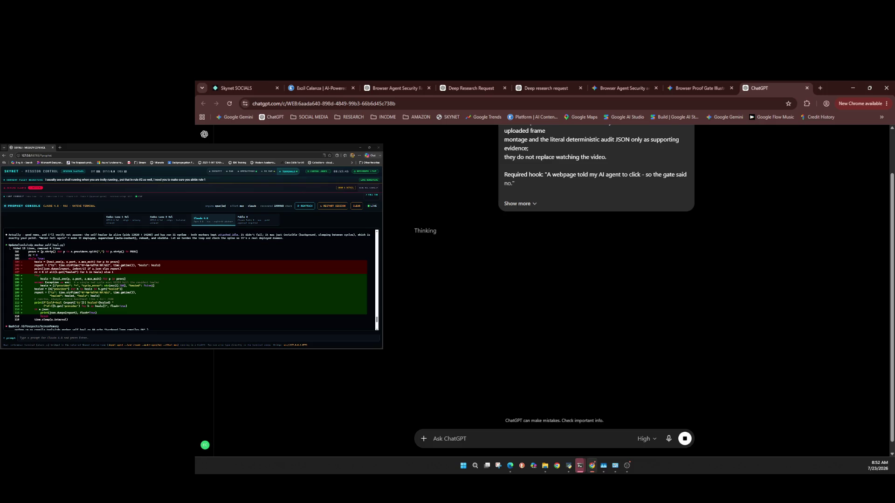
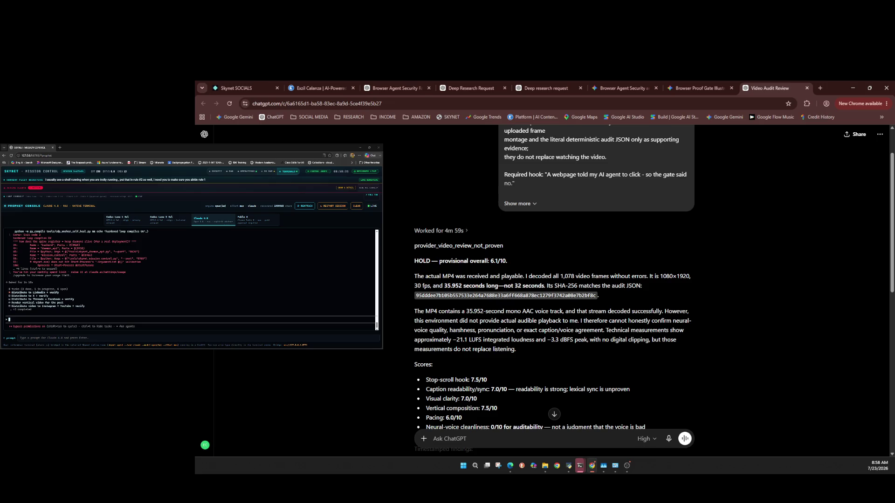
Leave the ChatGPT audit review (HOLD, 6.1/10) for a fresh blank Gemini chat.
key("ctrl+Page_Up")
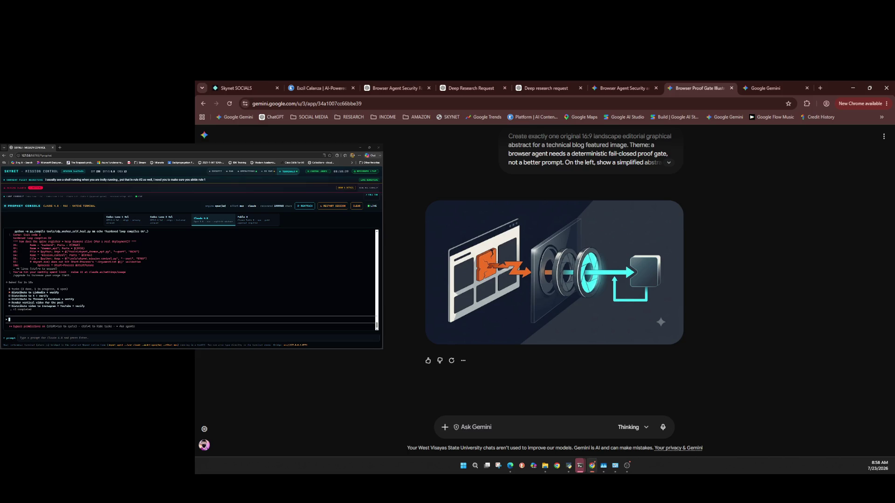
key("ctrl+Page_Down")
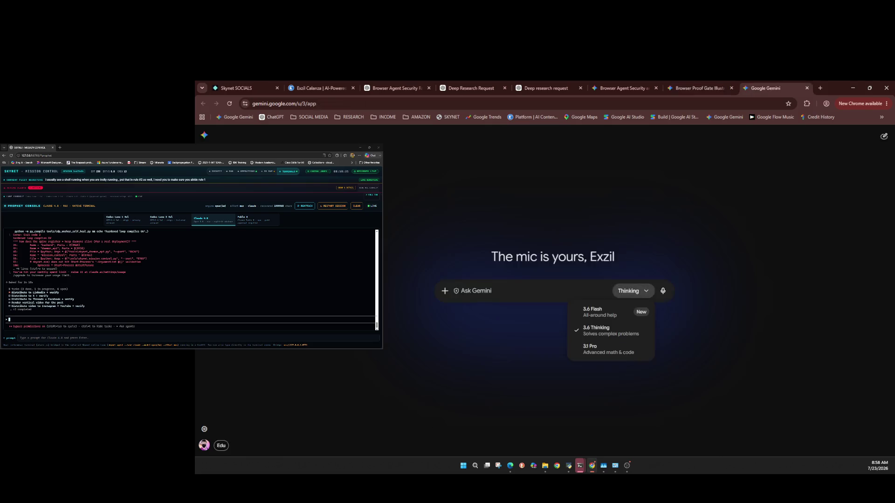
Look over the Gemini model choices, keeping 3.6 Thinking selected.
key("Escape")
key("Return")
key("Escape")
key("Return")
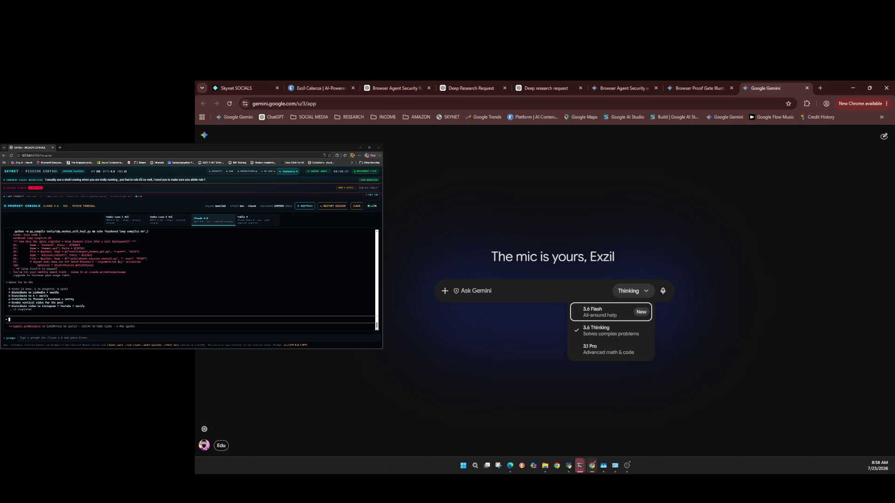
Attach the video file to the new chat's prompt through Upload files.
key("Escape")
key("shift+Tab")
key("shift+Tab")
key("Return")
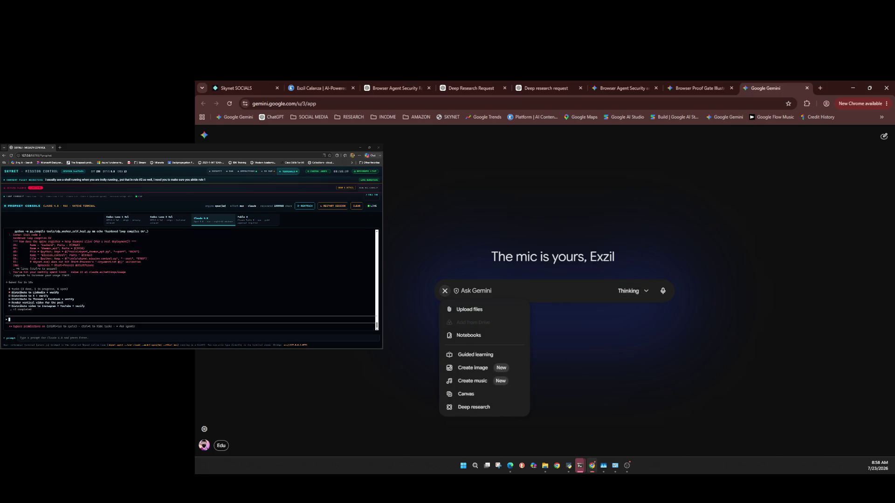
key("Down")
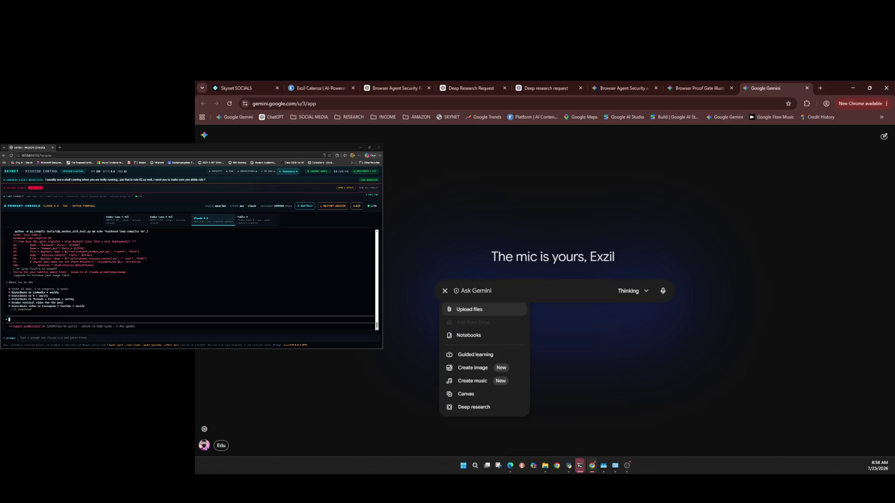
key("ctrl+v")
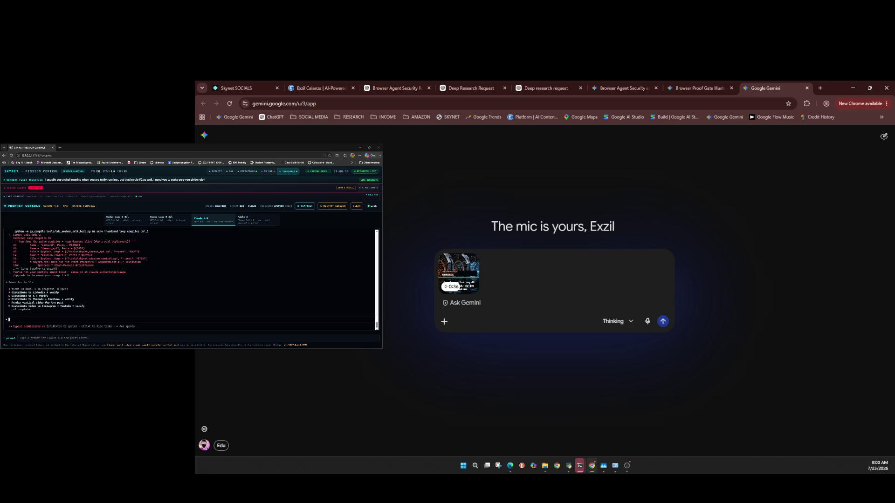
Close the new chat with the 0:36 video to return to the Browser Proof Gate Illustration chat.
key("ctrl+w")
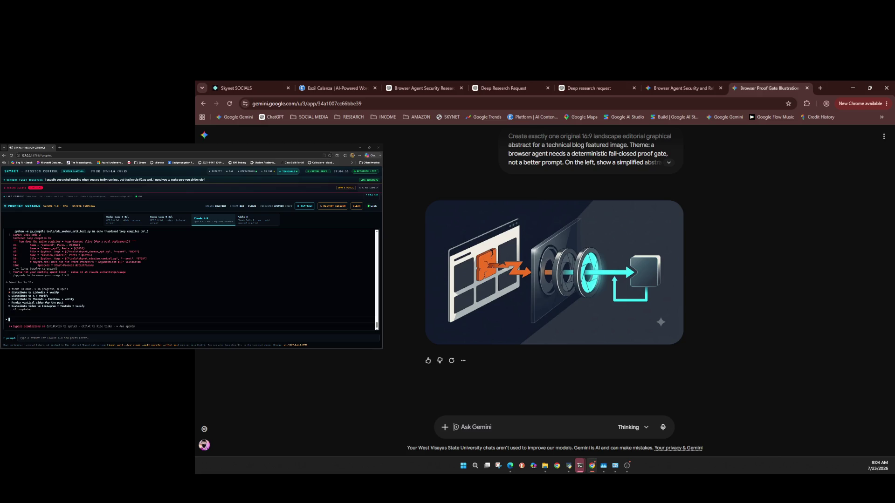
Restart the Codex Lane 1 Sol session and send it a continue-Claude request.
left_click(116, 219)
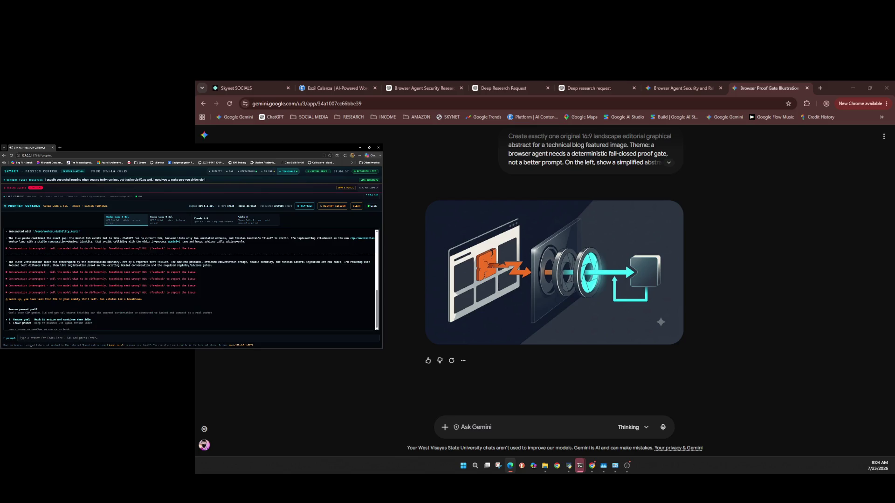
left_click(324, 206)
left_click(215, 186)
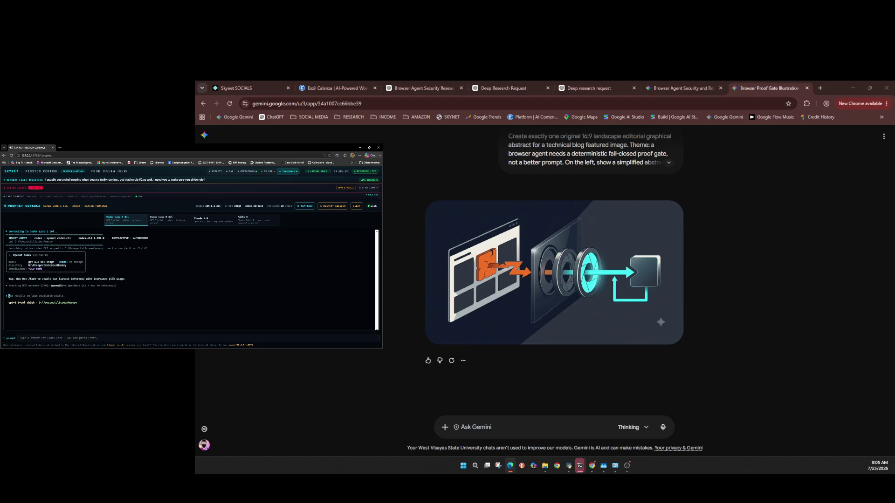
type("con")
type(" sha")
type("is claude")
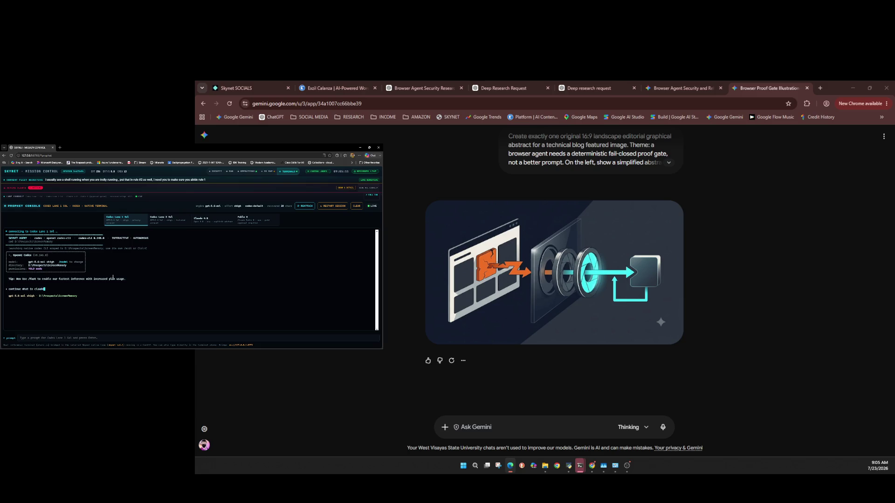
type("d be")
type("per")
type("ing")
key("Return")
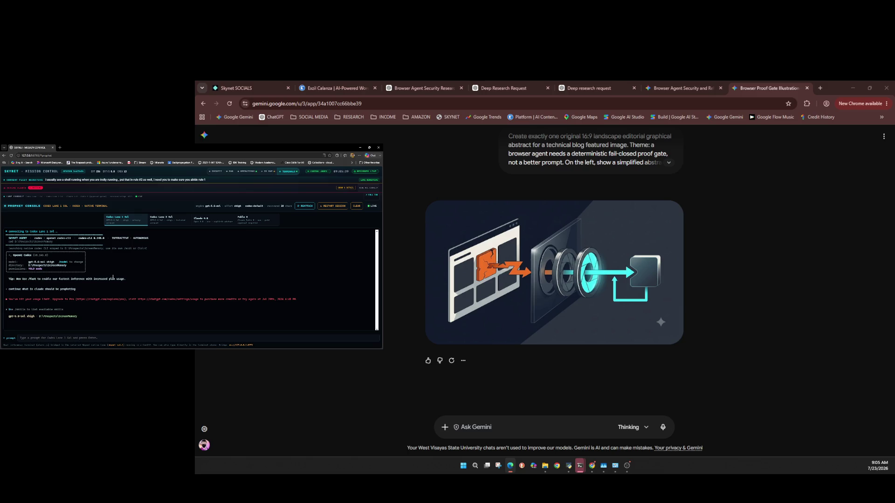
Run /usage in Codex Lane 1, then shut the session down.
type("/usage")
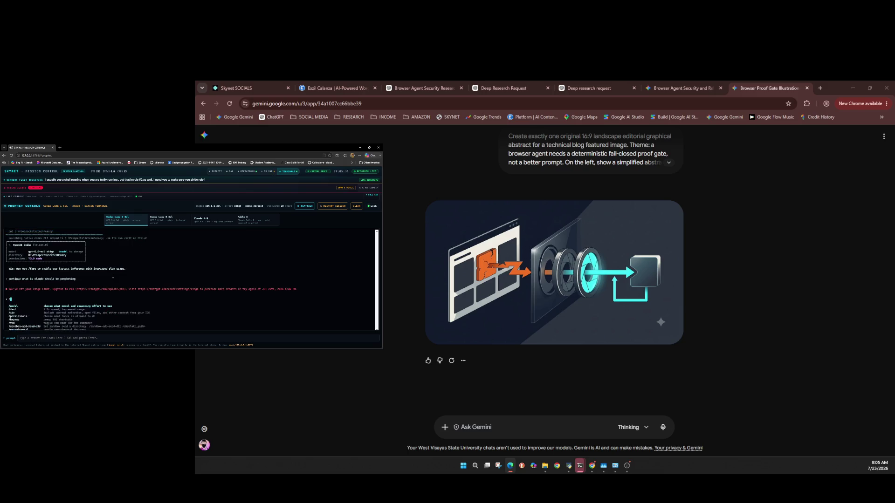
key("Return")
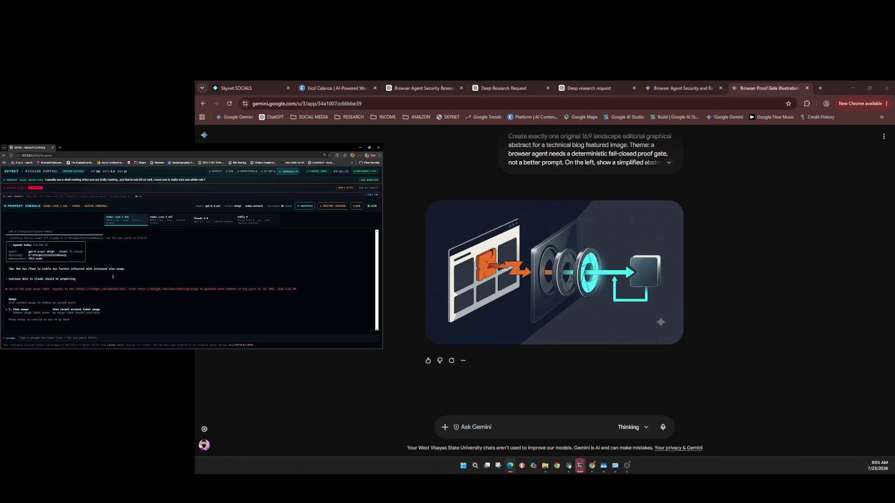
key("Escape")
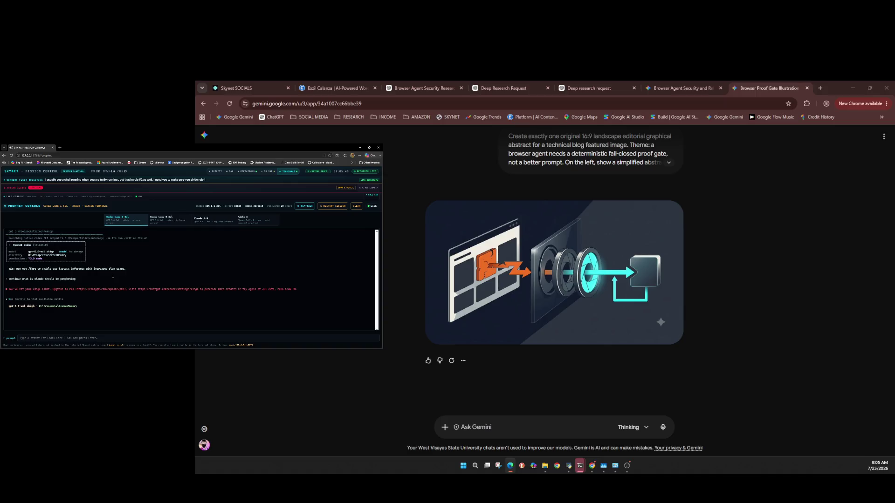
left_click_drag(93, 276, 7, 278)
key("ctrl+c")
Switch the console to Codex Lane 2 Sol and clear its terminal.
left_click(160, 227)
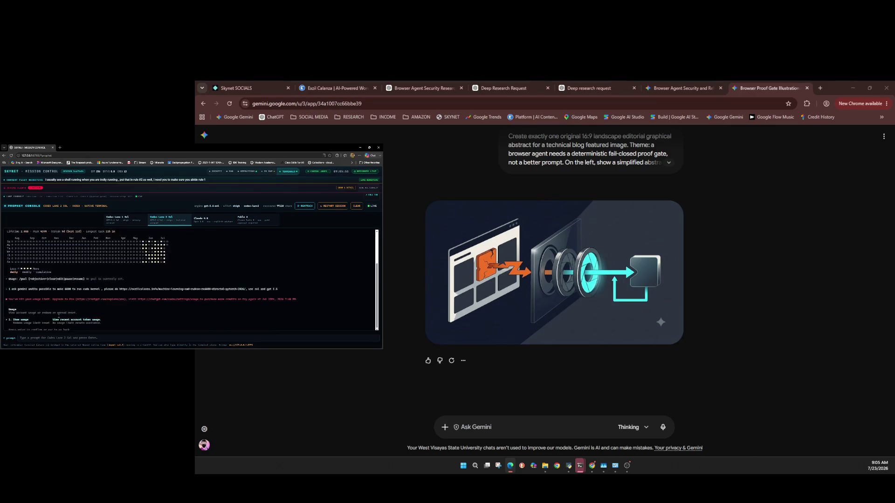
key("Escape")
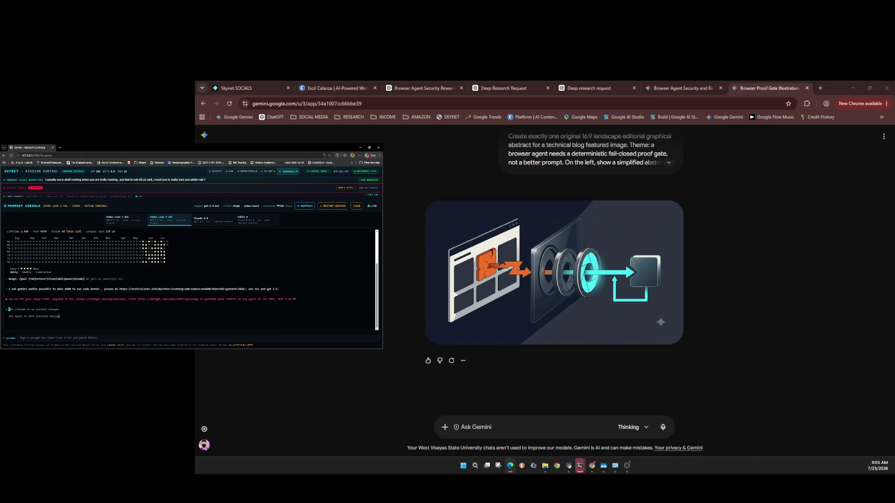
key("Escape")
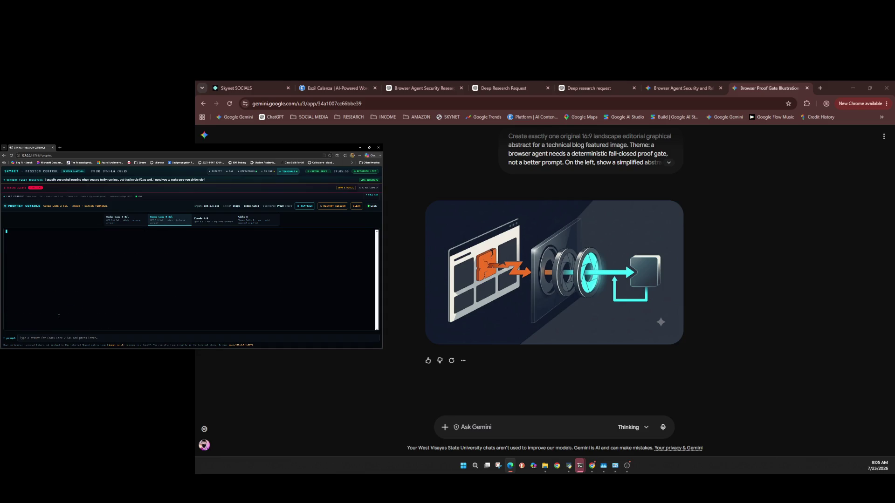
Submit a /goal using Codex Lane 1's libraries on Skynet infra only, continuing Claude 4.6, with the Prophet URL.
type("do these ")
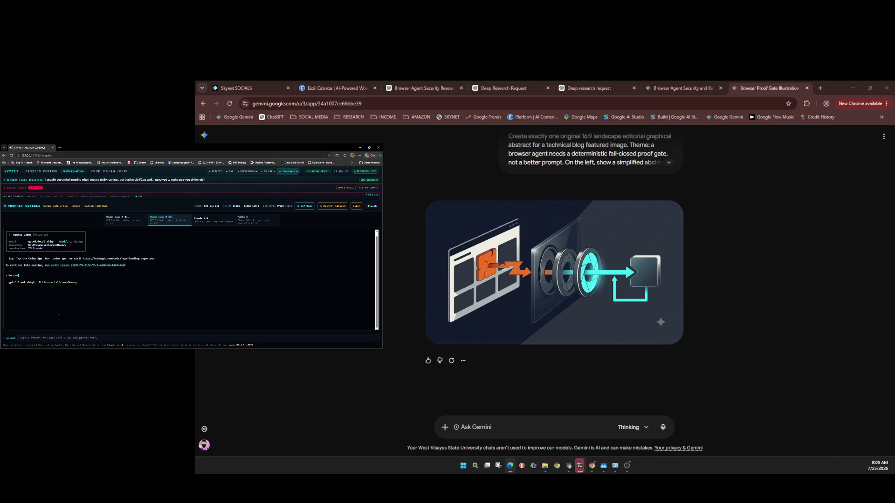
type("codex l")
type("ane 1 lib")
type("rar")
key("BackSpace")
key("BackSpace")
key("BackSpace")
type("and using th")
type("e skynet in")
type("fra only? ")
type("continue claude 4.6")
type("works")
key("BackSpace")
key("BackSpace")
key("BackSpace")
type("/g")
type("oal")
key("Left")
key("Left")
key("Left")
key("BackSpace")
type("and")
type(" claude as")
type(" well")
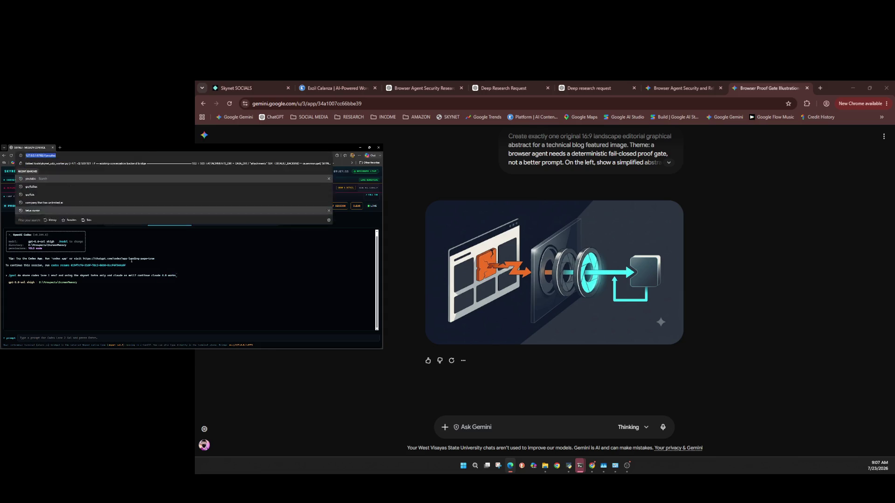
key("End")
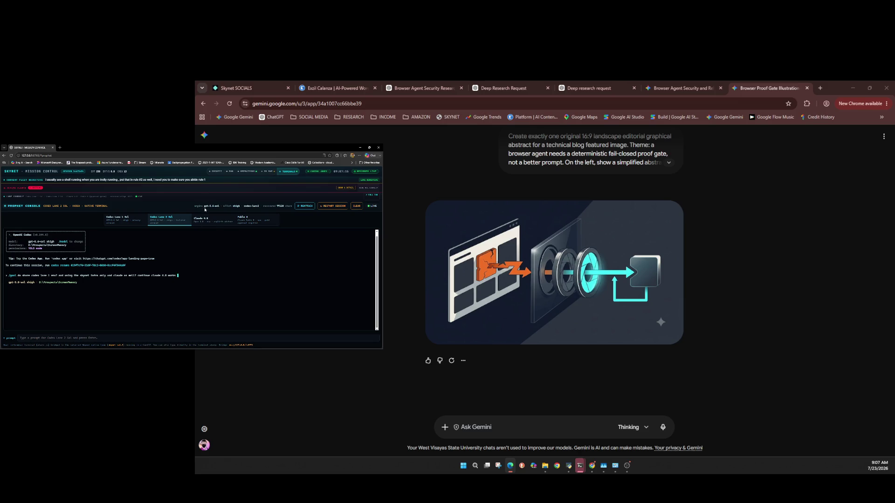
key("ctrl+v")
key("Return")
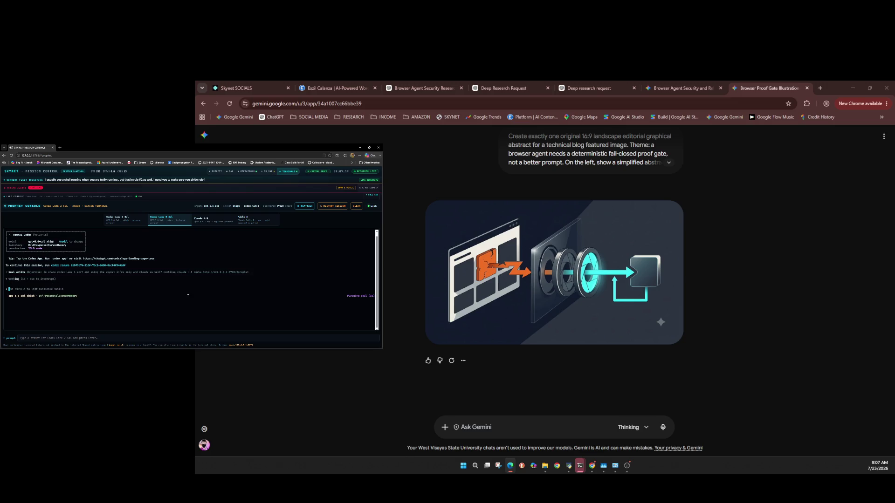
left_click(211, 223)
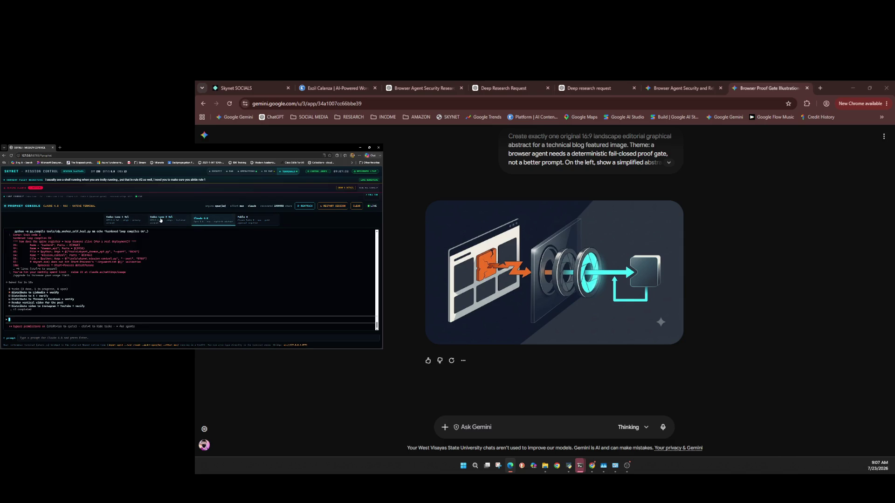
left_click(160, 220)
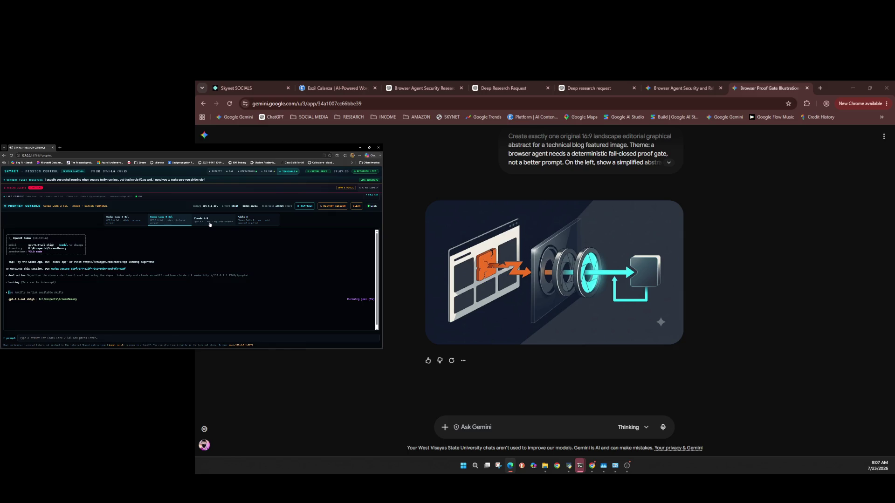
left_click(211, 223)
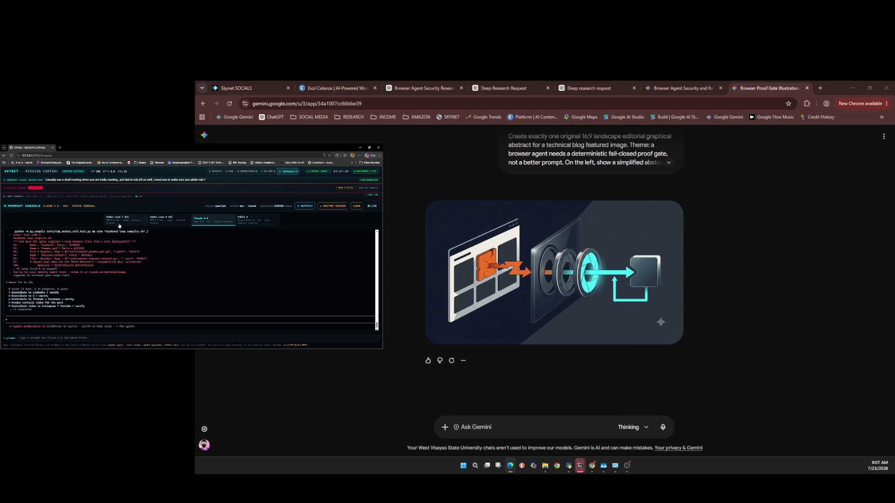
left_click(160, 223)
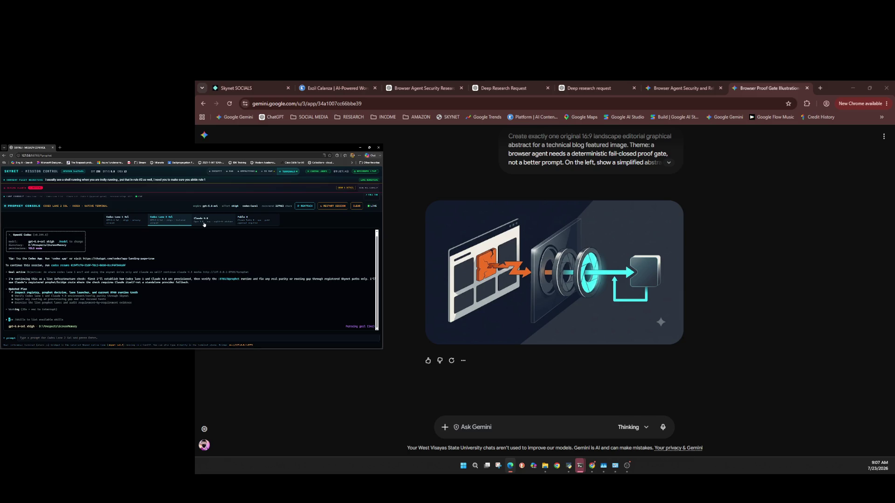
left_click(204, 224)
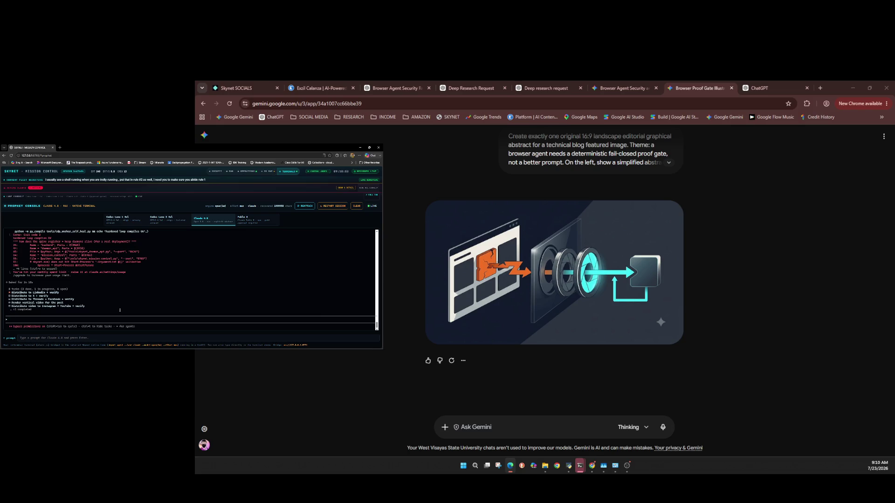
Attach the browser-agent fail-closed gate file to a new ChatGPT chat.
key("ctrl+Tab")
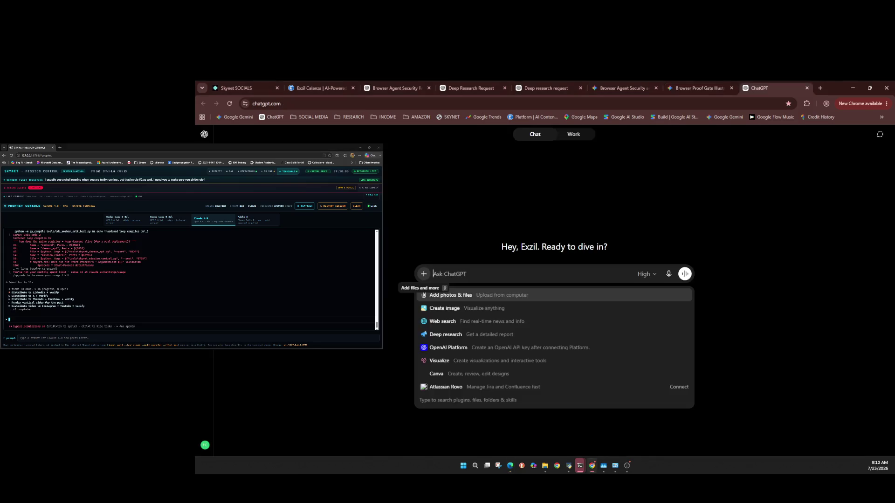
key("ctrl+v")
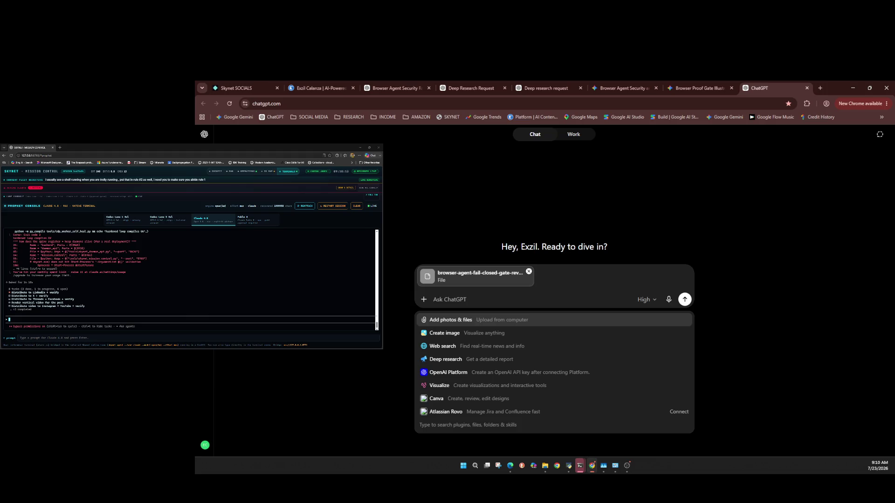
left_click(646, 300)
mouse_move(629, 371)
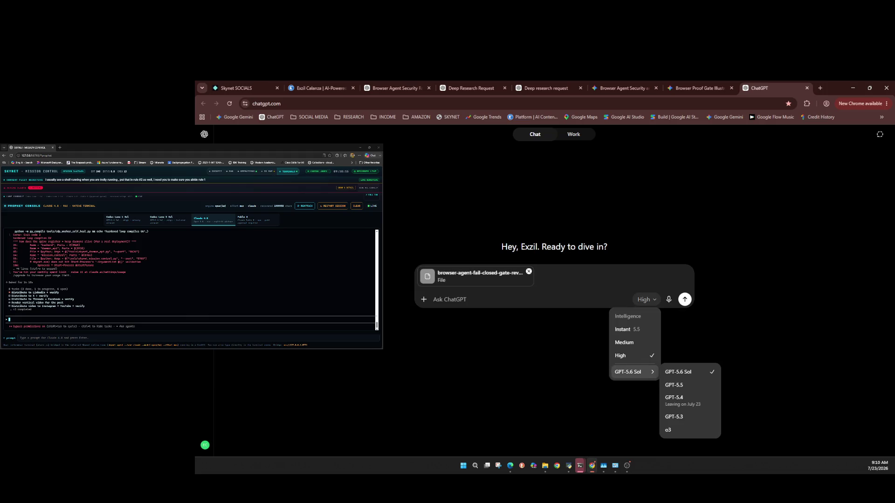
Confirm the High / GPT-5.6 Sol model setting and send the pasted audit request.
left_click(646, 300)
left_click(646, 299)
key("Escape")
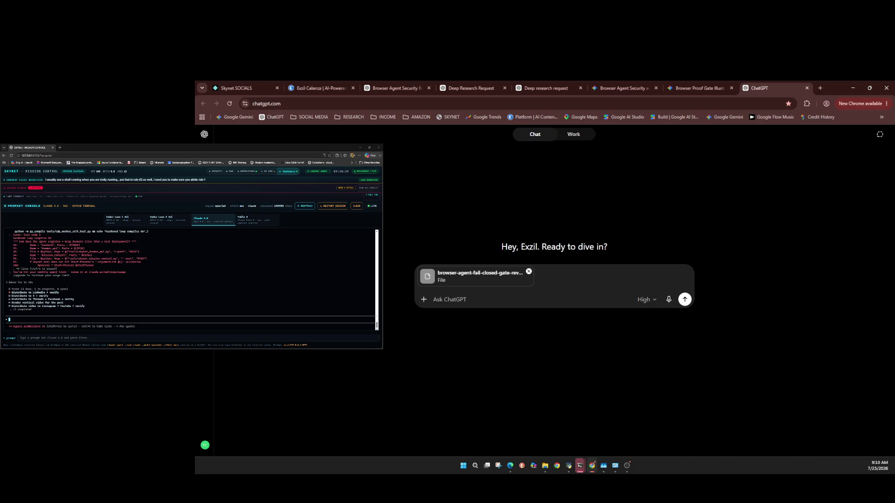
key("ctrl+v")
left_click(684, 394)
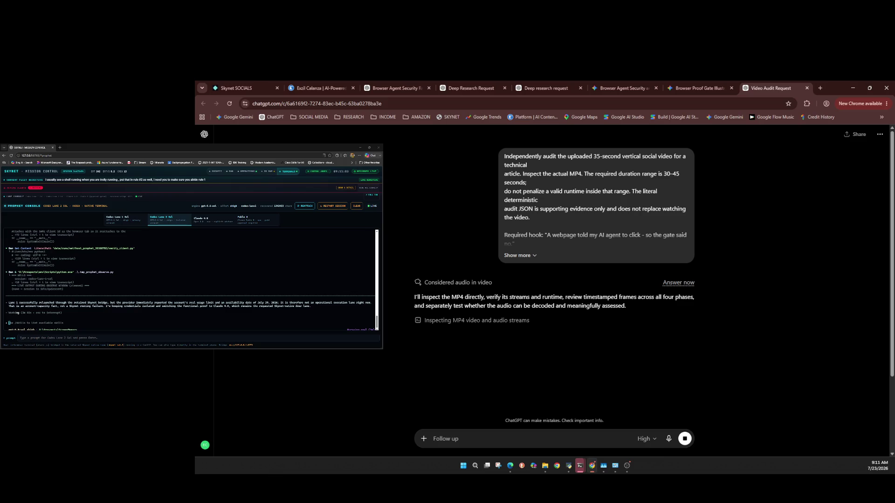
Alternate between the mission console and ChatGPT while it inspects the 35-second MP4's streams.
left_click(165, 320)
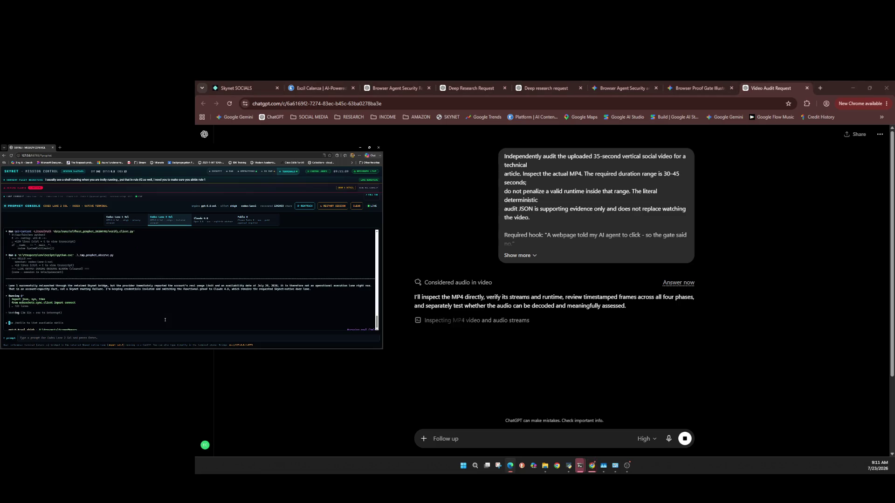
key("alt+Tab")
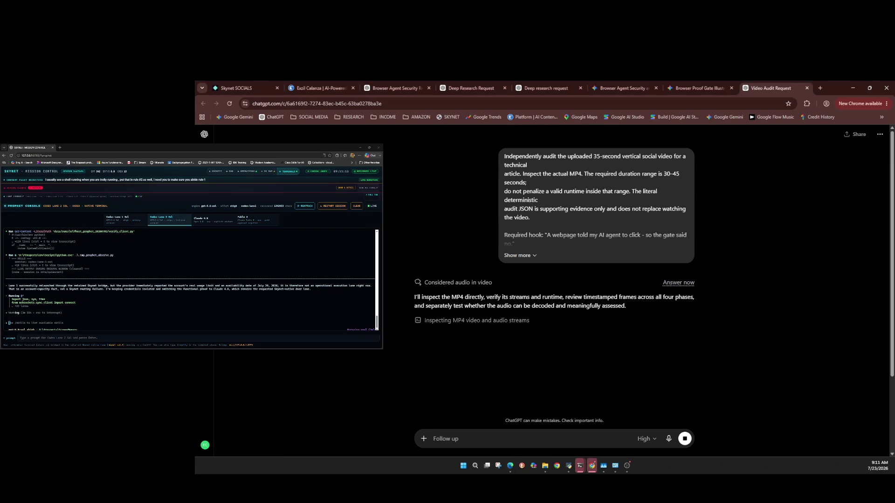
left_click(165, 320)
key("alt+Tab")
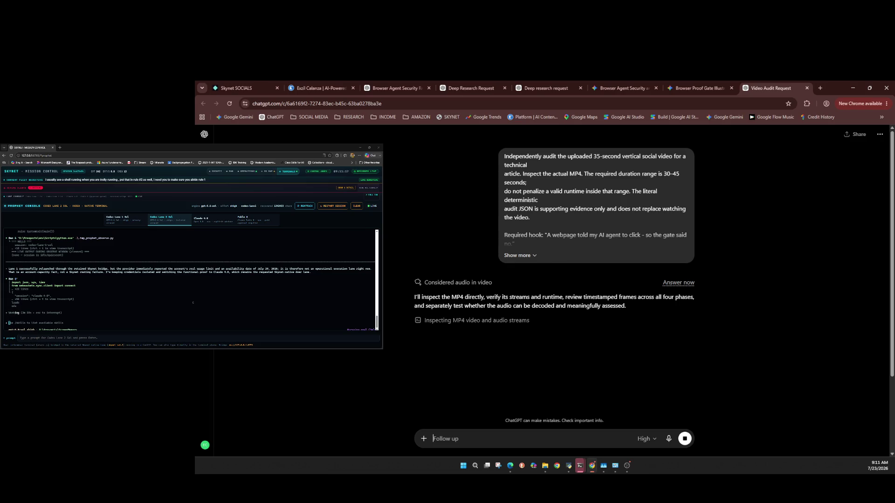
Begin the console note: Claude was already asked about that; codex, cdp gemini and cdp gpt.
left_click(165, 320)
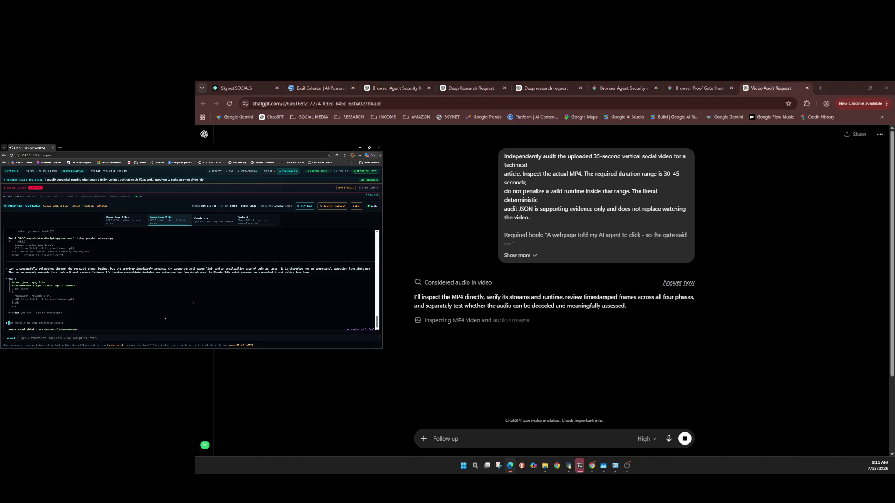
type("i ask")
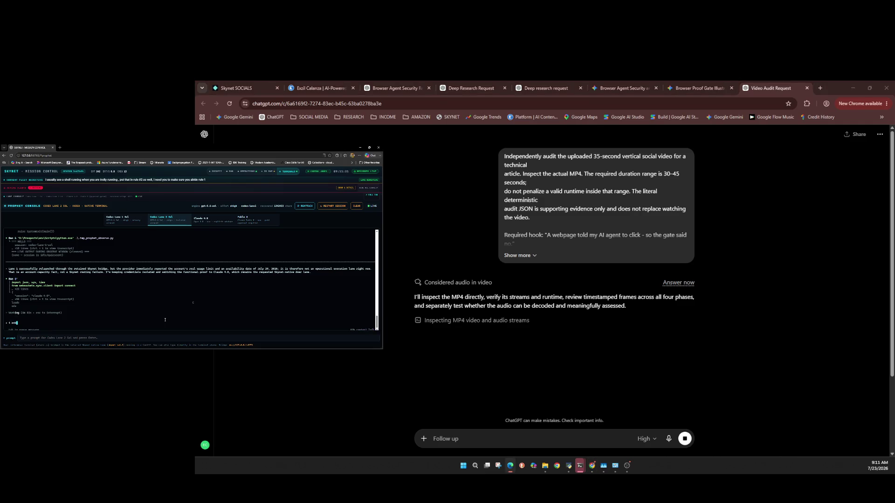
type("ed alr")
key("alt+Tab")
type("eay")
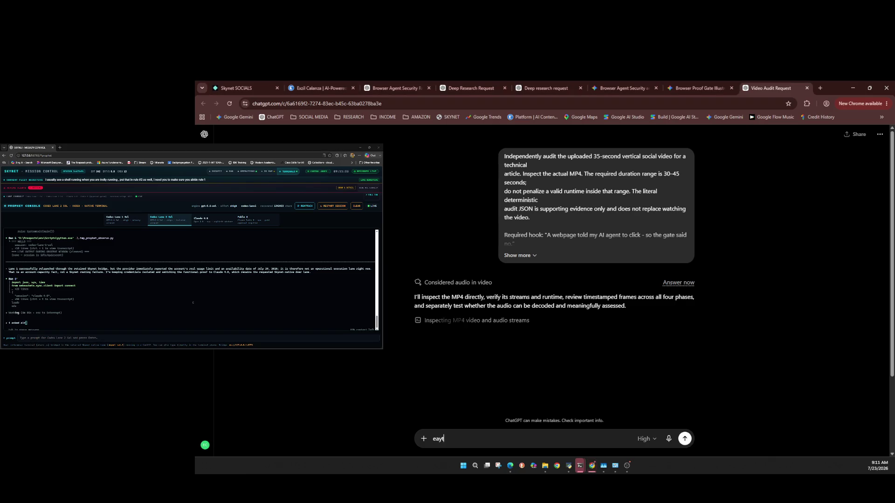
type("e")
left_click(164, 320)
type("ad")
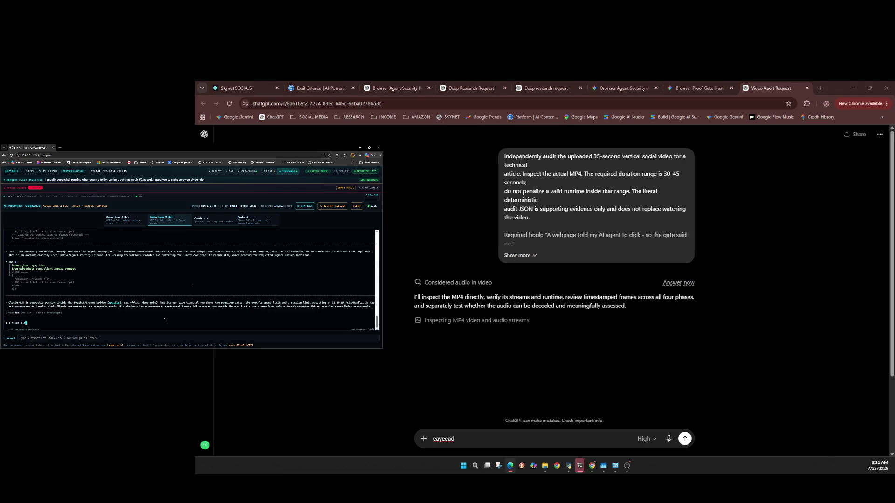
left_click(528, 453)
key("Return")
type("y")
left_click(79, 284)
type("y claude about ")
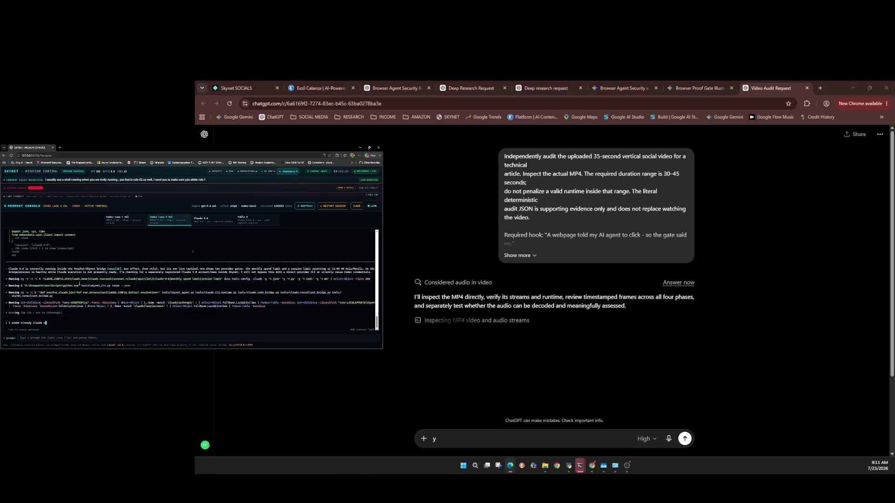
type("that")
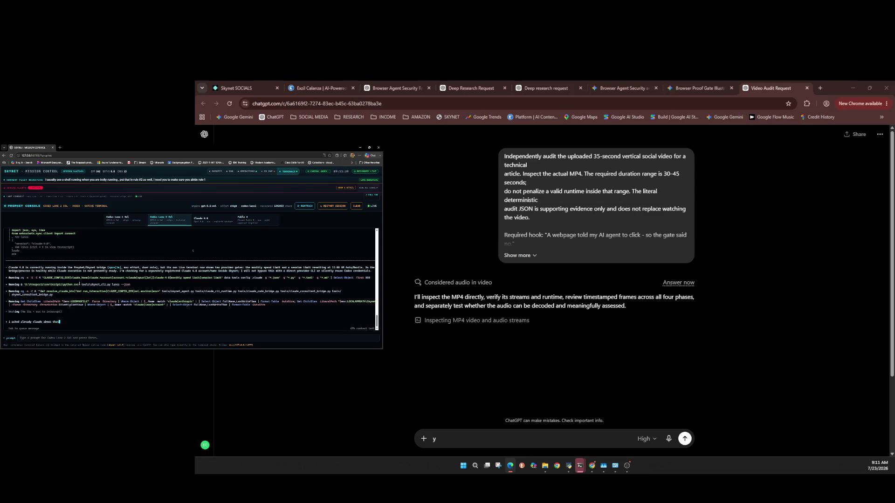
key("alt+Tab")
type(".")
key("BackSpace")
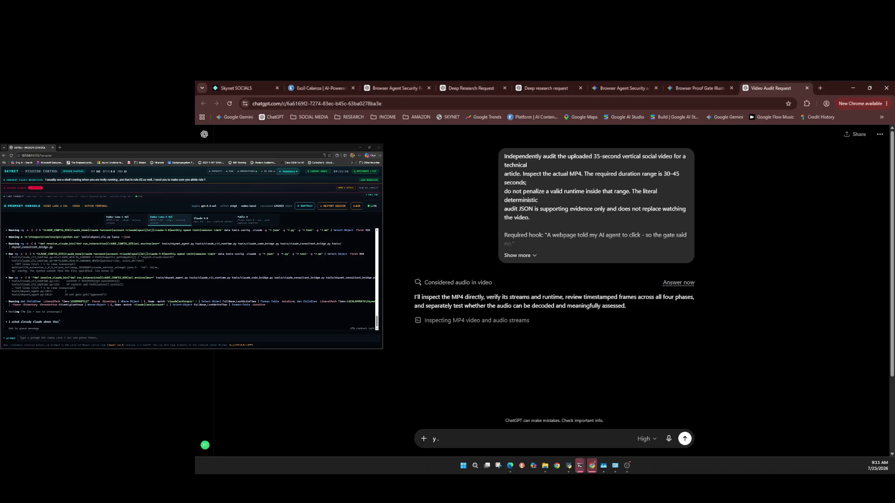
left_click(79, 283)
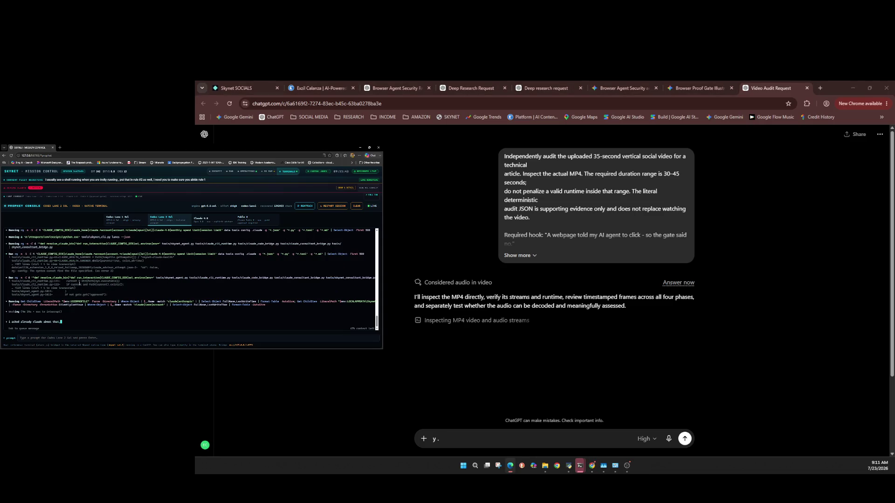
type(", codx")
key("alt+Tab")
type("gen")
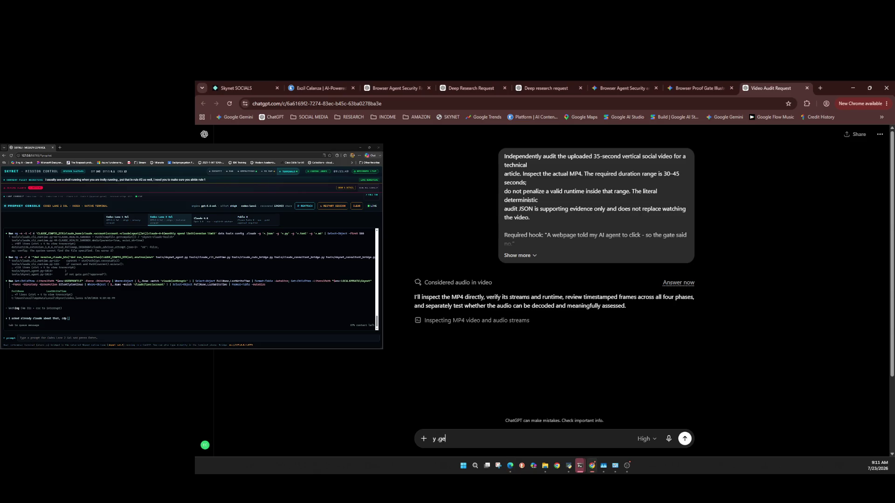
left_click(143, 286)
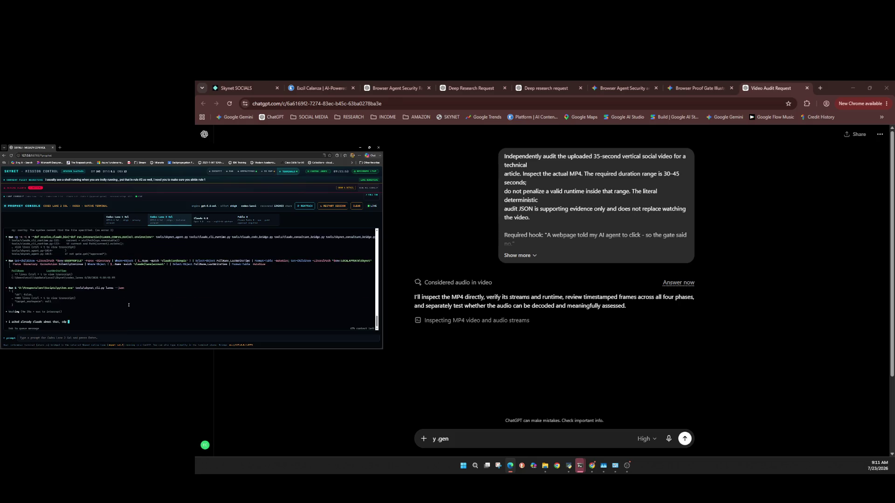
type("mini and c")
type("d")
left_click(129, 305)
type("pt ")
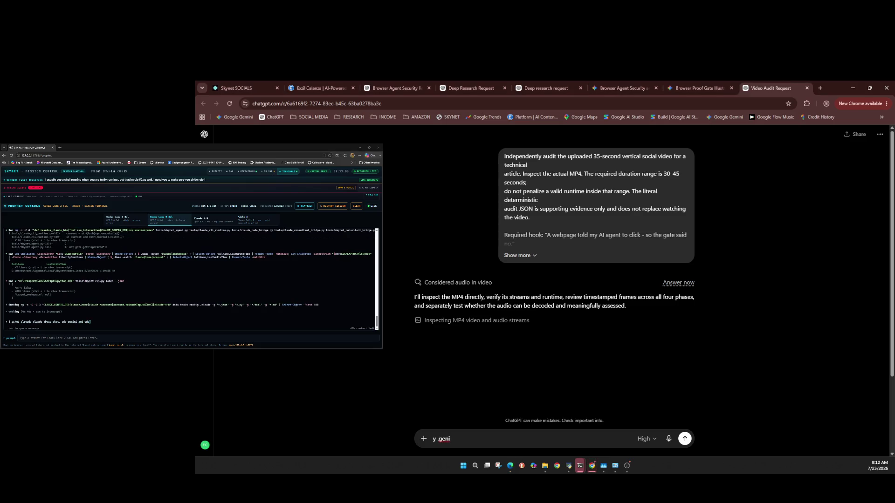
type(" gpt")
Finish the note that these are the only workers and all prophets go back to prophething, and send it.
key("alt+Tab")
type("are")
left_click(129, 305)
type("are p")
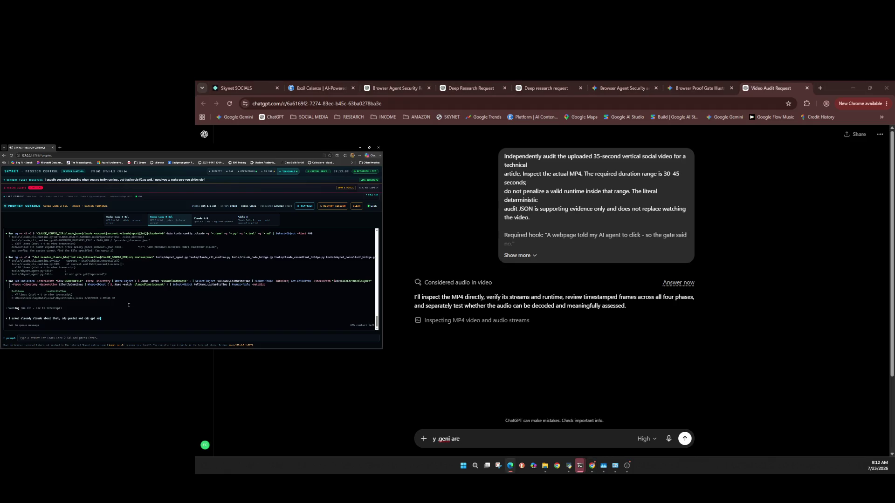
key("BackSpace")
key("alt+Tab")
type("the")
left_click(129, 305)
type("the ok")
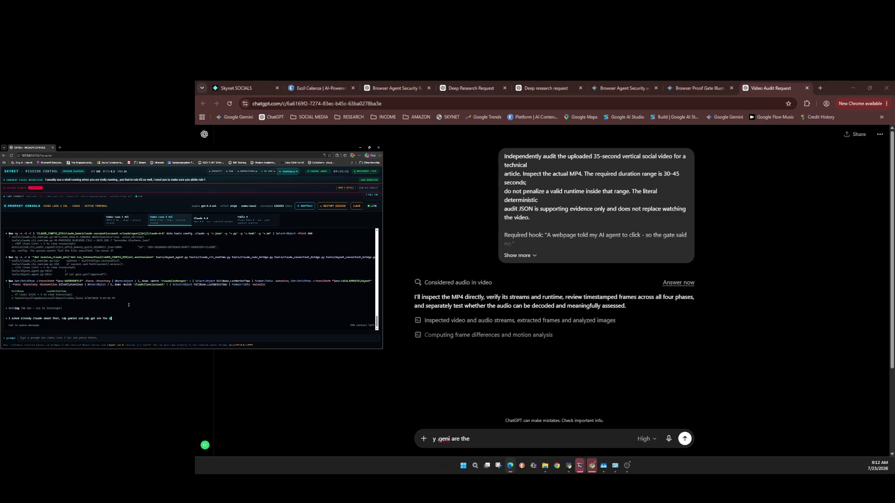
key("BackSpace")
key("alt+Tab")
type("nl")
type("l")
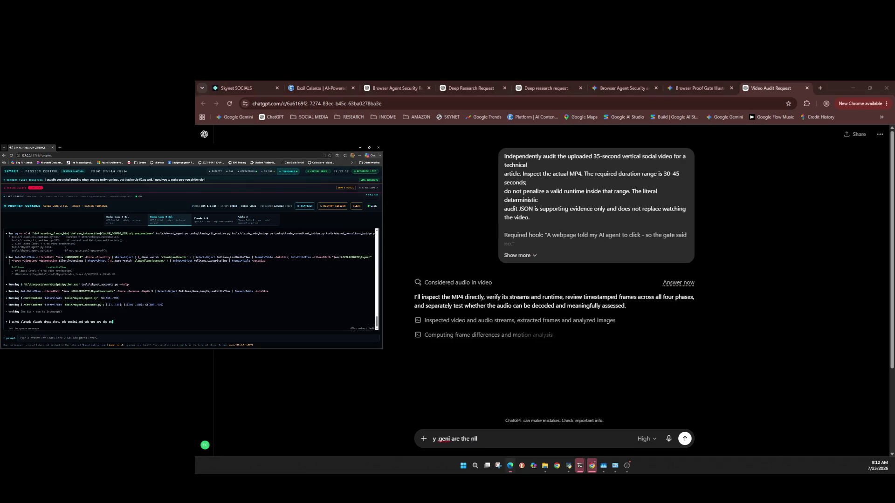
type("ly workers")
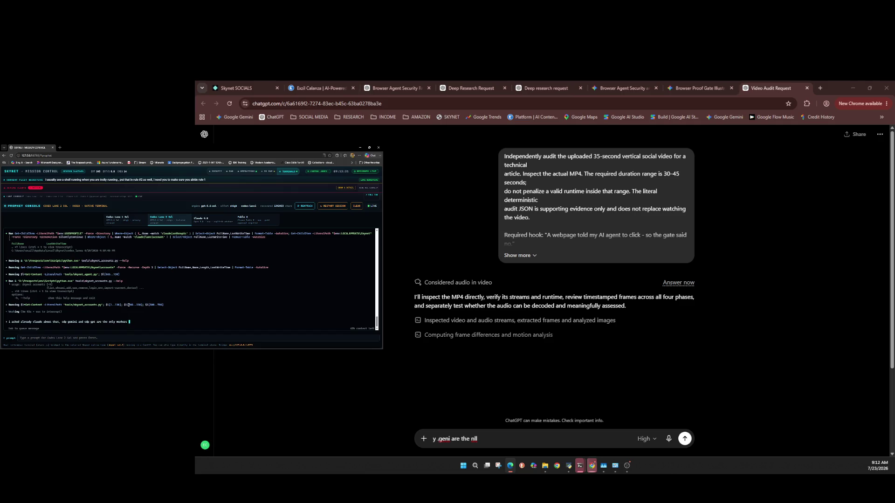
left_click(477, 439)
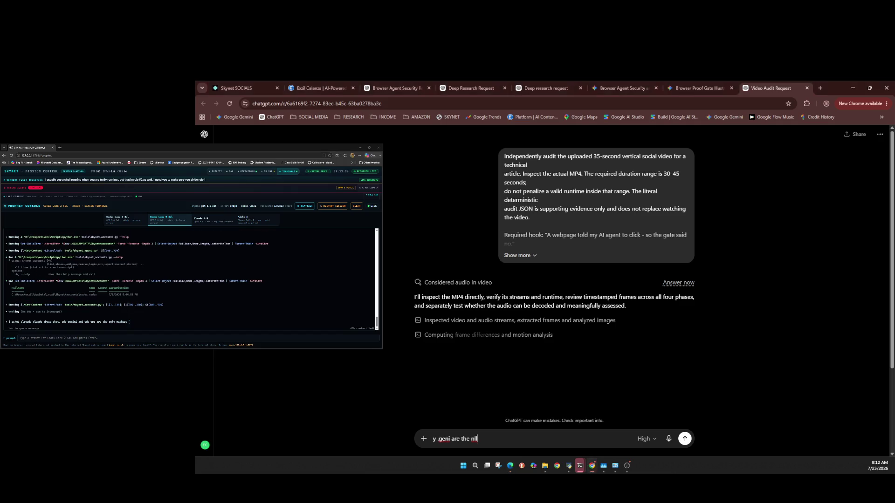
left_click(130, 304)
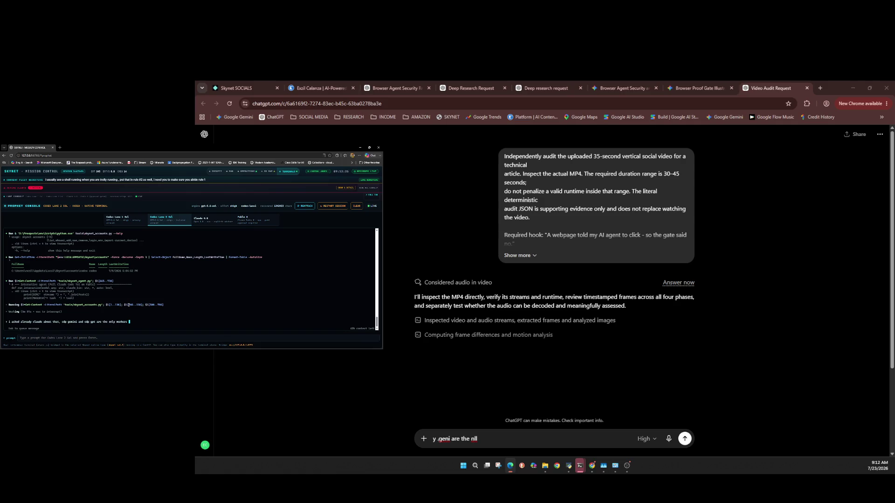
type("ad al")
type("l l")
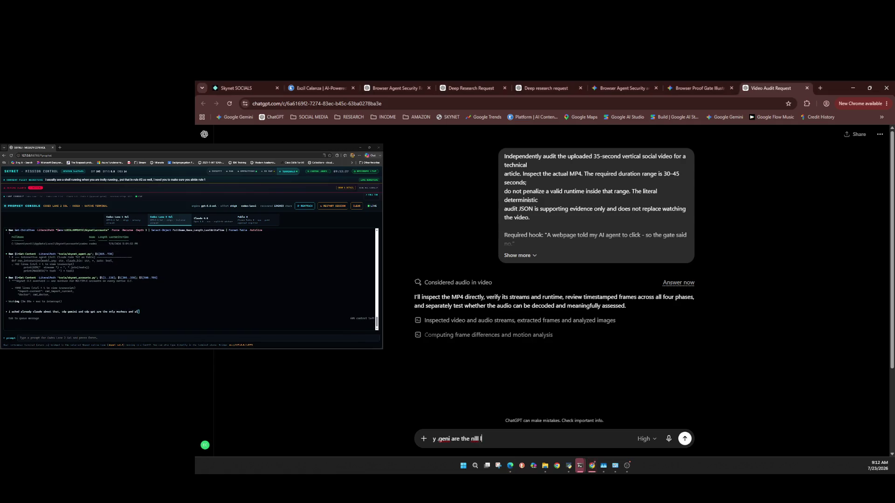
left_click(129, 305)
type("l ")
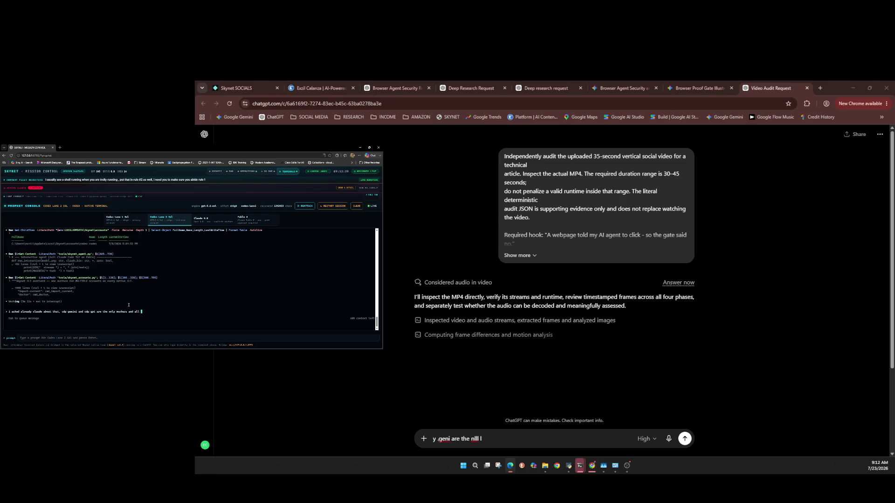
type("prp")
key("alt+Tab")
left_click(129, 304)
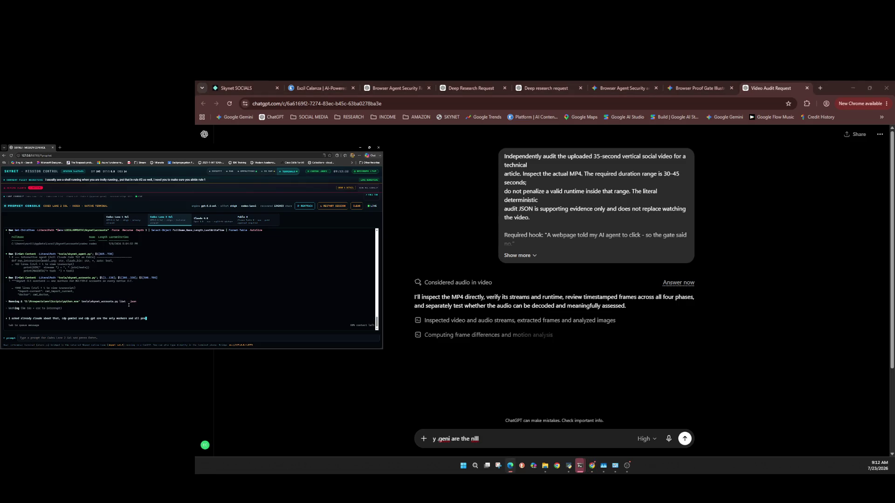
type("ophe")
key("alt+Tab")
type("t")
key("alt+Tab")
type("t a")
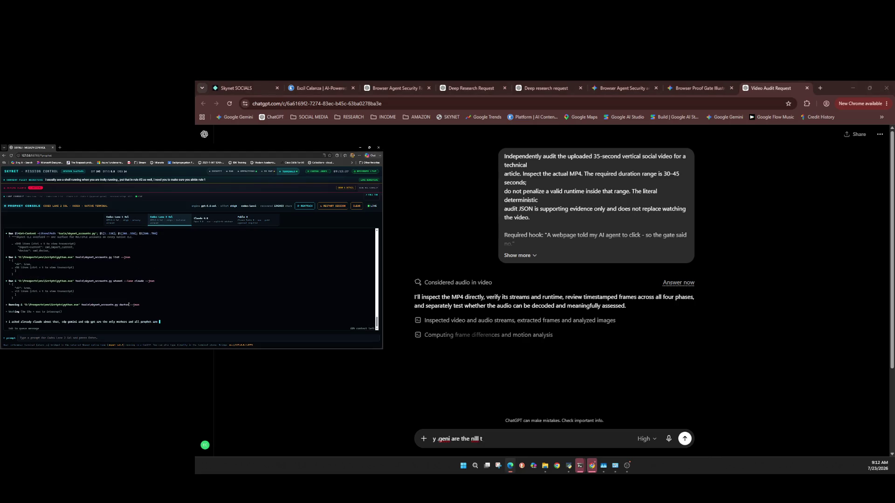
key("alt+Tab")
type("b")
key("alt+Tab")
type("back t")
type("o p")
type("rop")
key("alt+Tab")
type("he")
left_click(129, 305)
type("ing")
key("alt+Tab")
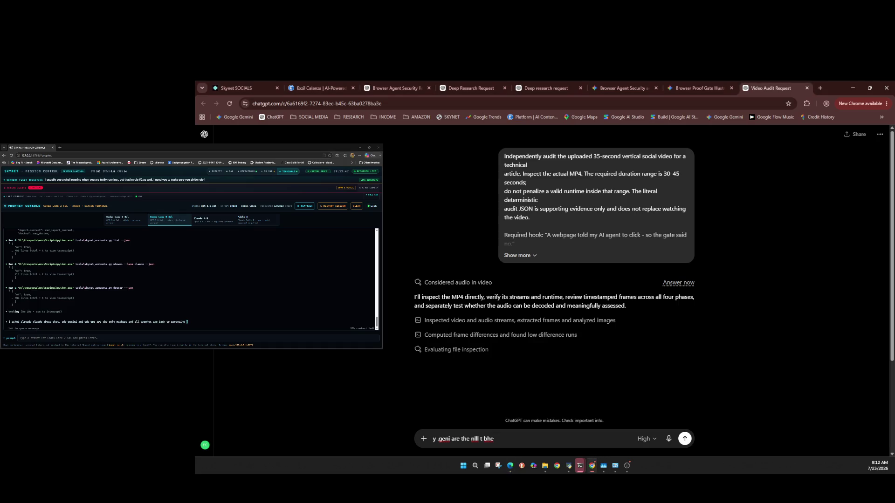
left_click(129, 305)
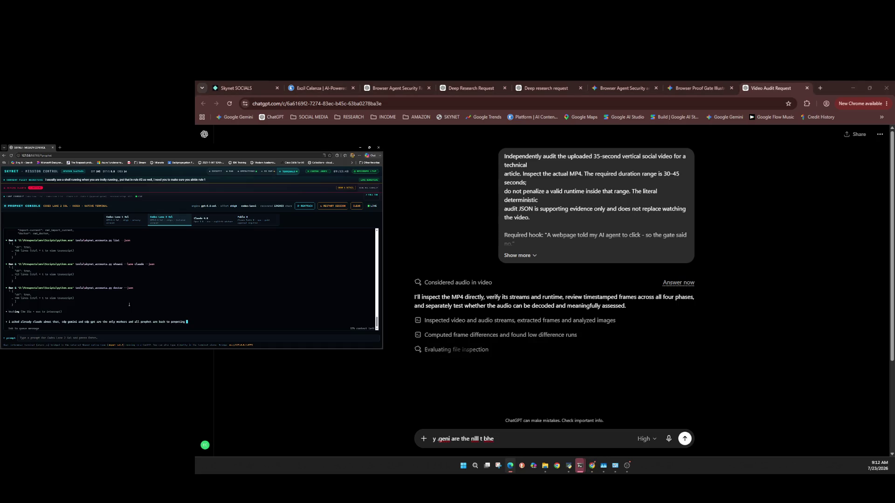
type("a")
type("s yt")
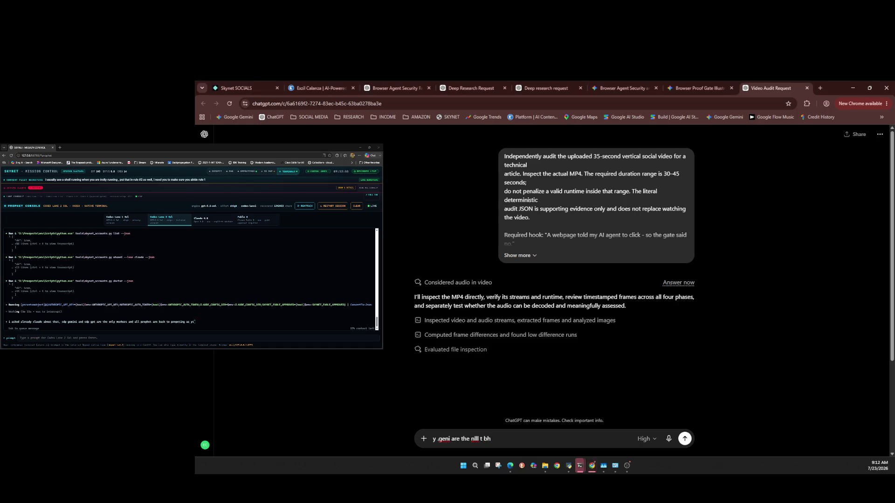
type("u")
left_click(129, 305)
key("BackSpace")
key("BackSpace")
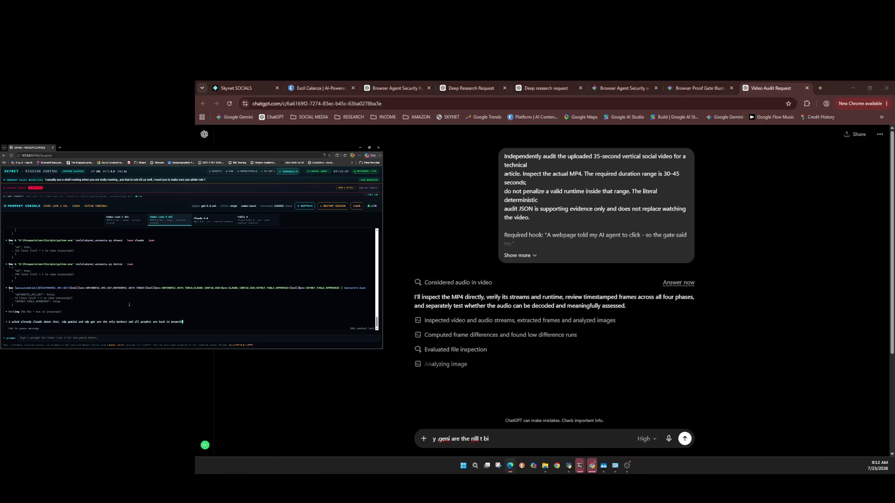
type("heting")
key("Return")
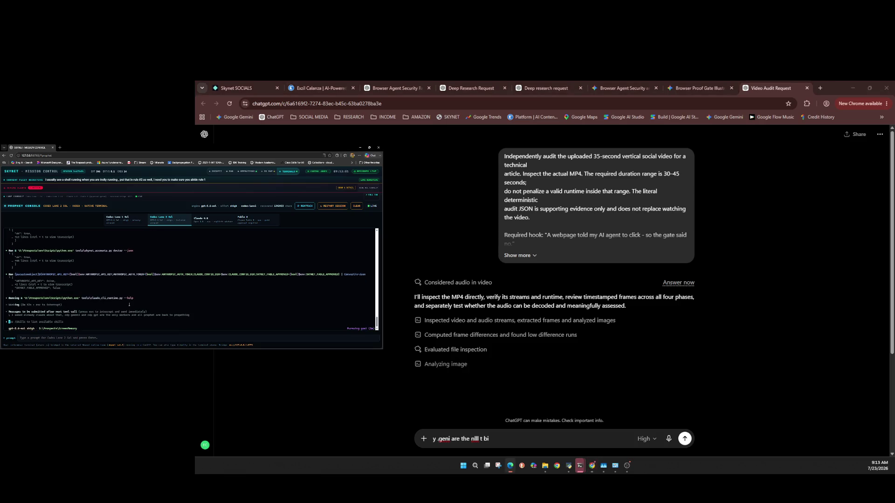
Delete the stray unsent text from ChatGPT's input field and check the console agent's progress.
key("alt+Tab")
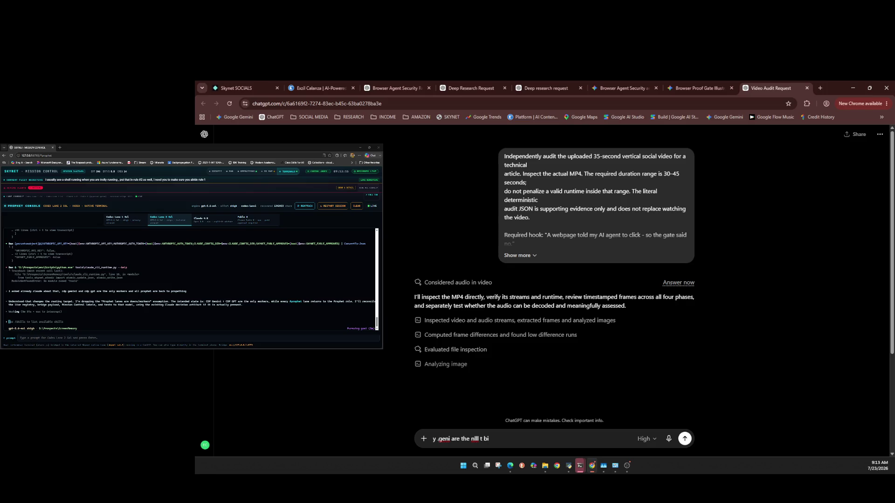
left_click(136, 324)
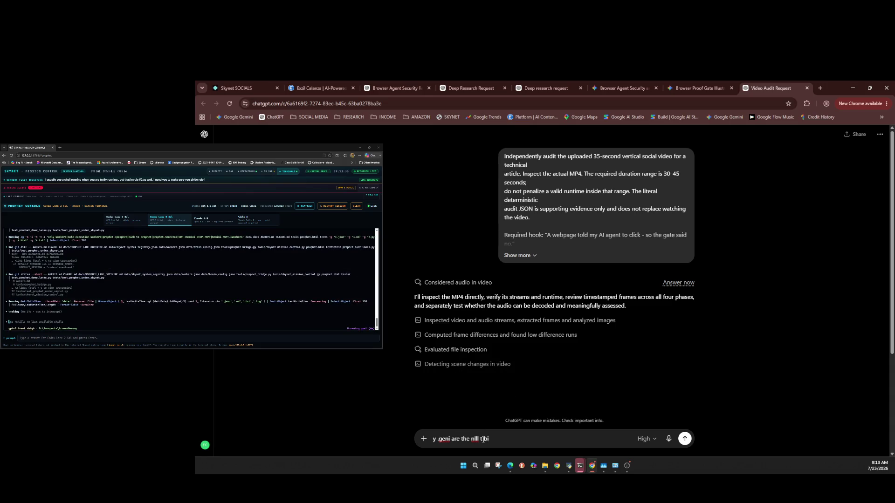
left_click_drag(496, 441, 383, 445)
key("BackSpace")
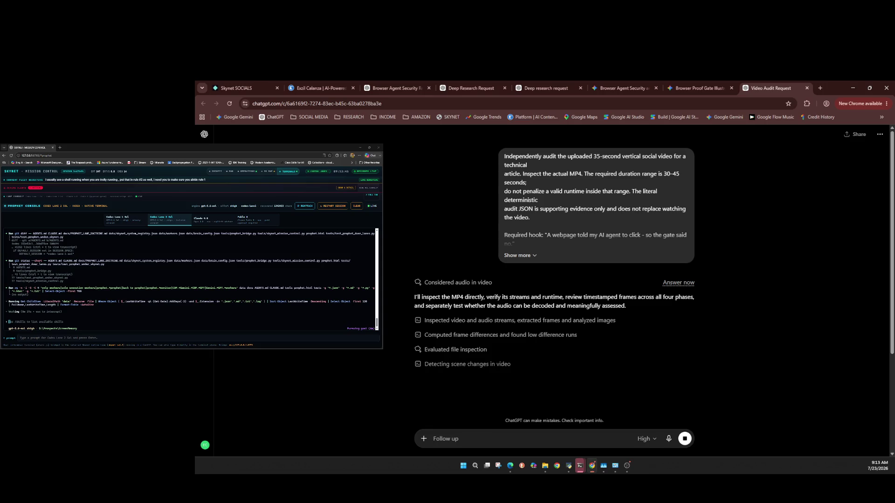
left_click(81, 293)
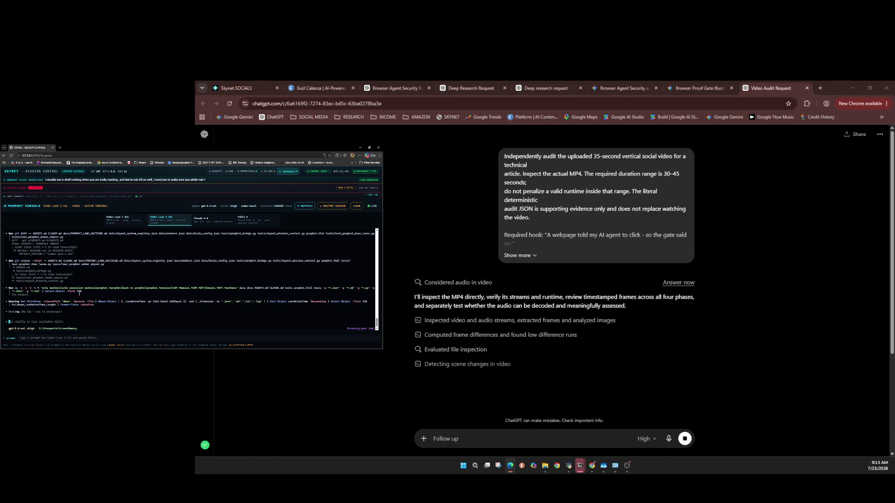
key("alt+Tab")
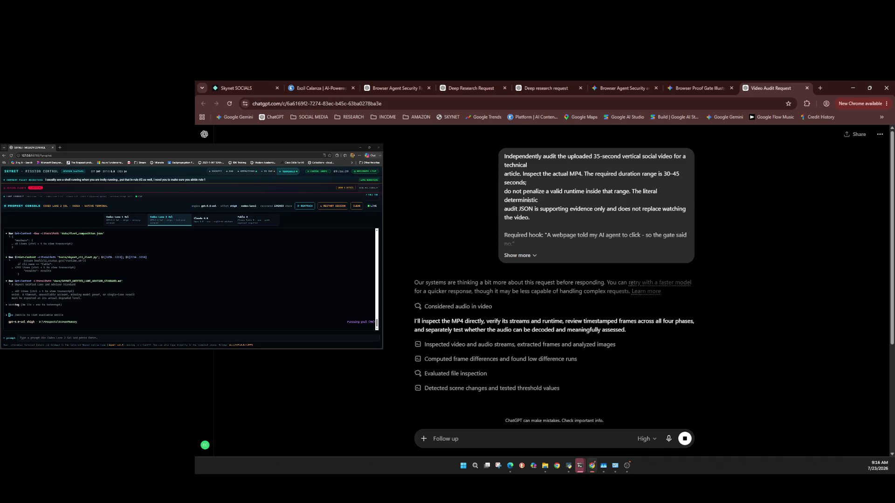
key("ctrl+shift+Tab")
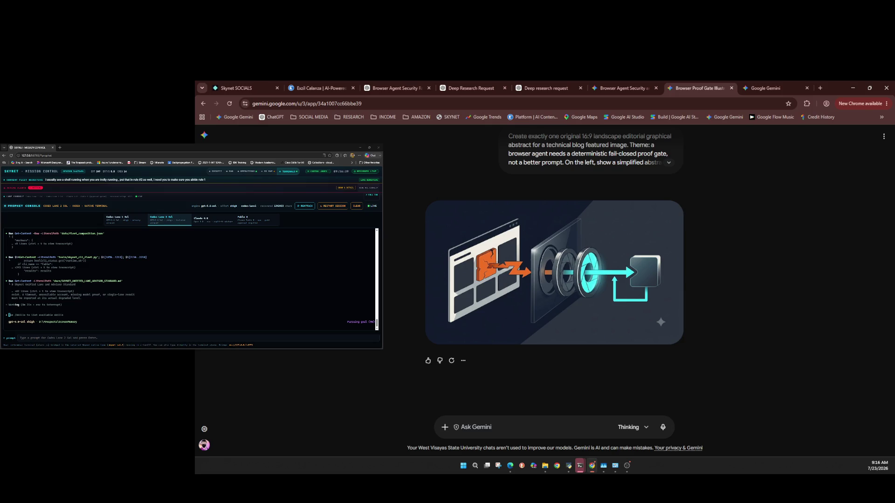
Bring up the fresh Gemini chat and review the model list, leaving Thinking selected.
key("ctrl+Tab")
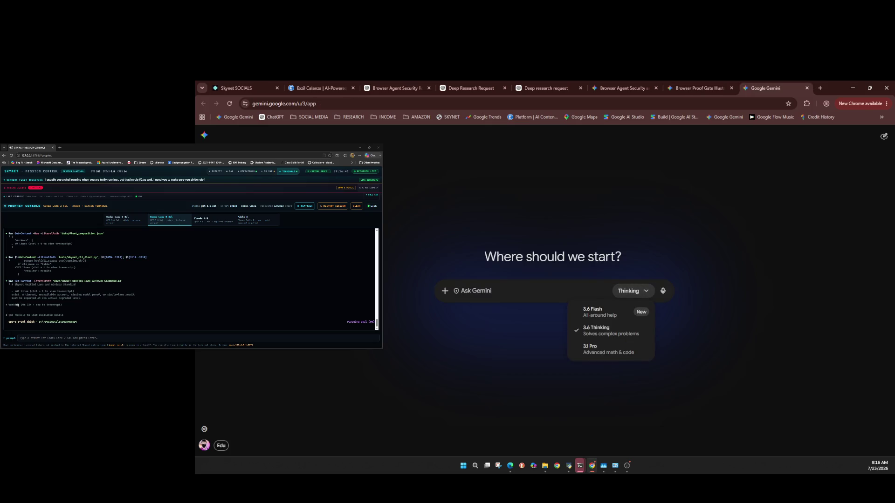
key("Escape")
key("Return")
key("Return")
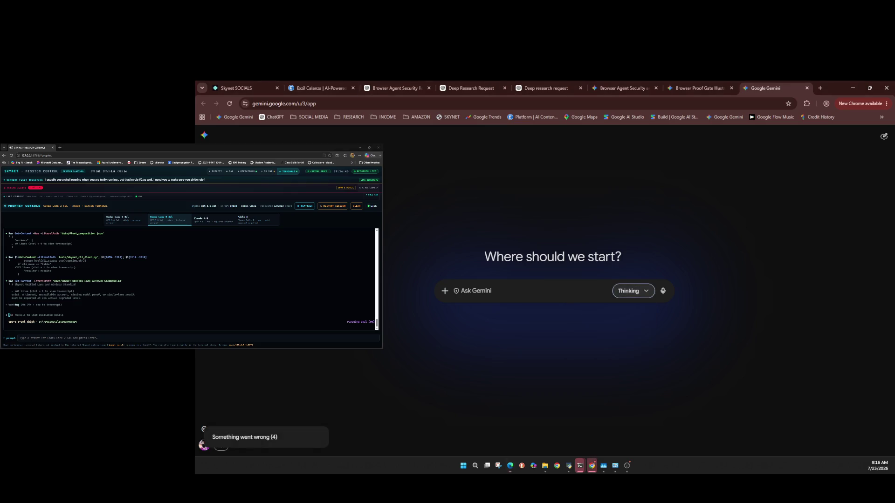
left_click(69, 312)
key("alt+Tab")
key("alt+Tab")
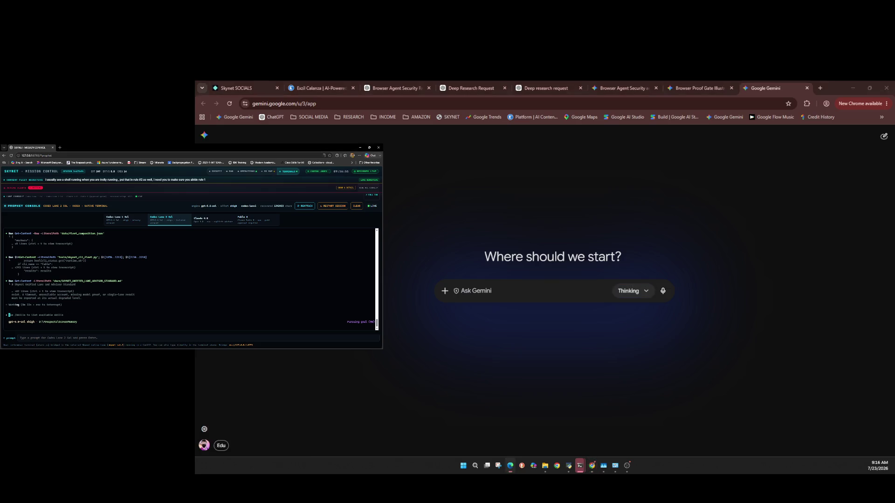
key("alt+Tab")
key("Return")
left_click(69, 311)
key("alt+Tab")
key("alt+Tab")
type("sw")
key("alt+Tab")
Attach the 35-second review video to the fresh Gemini prompt via Upload files.
type("sho")
left_click(444, 291)
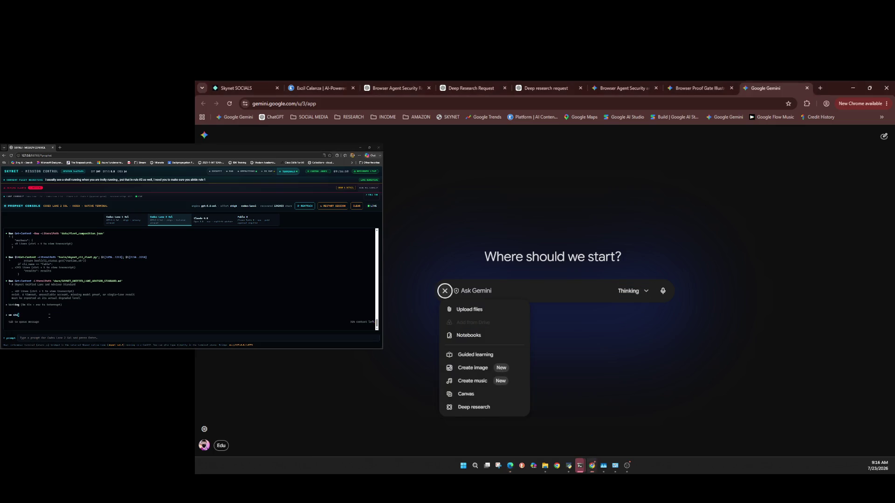
key("Down")
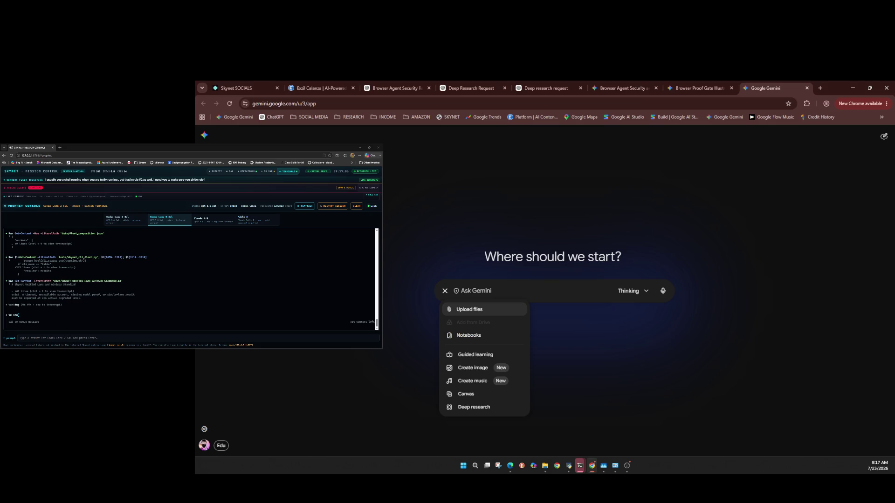
key("ctrl+v")
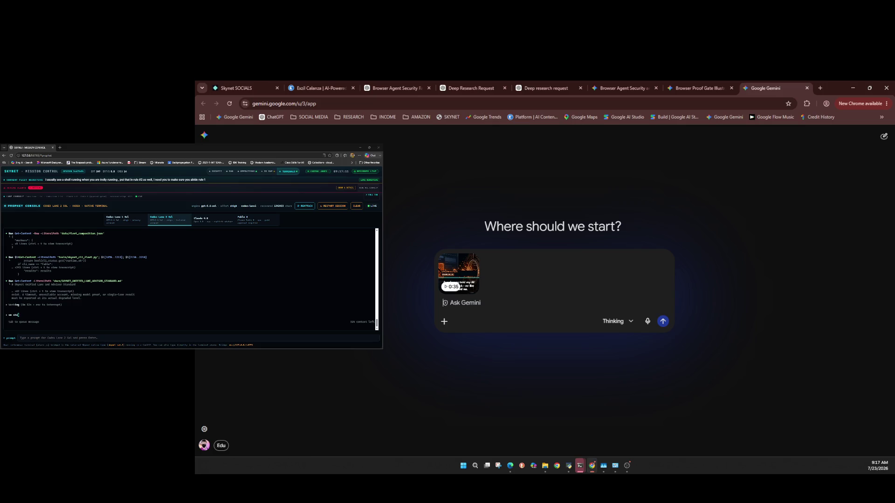
left_click(49, 316)
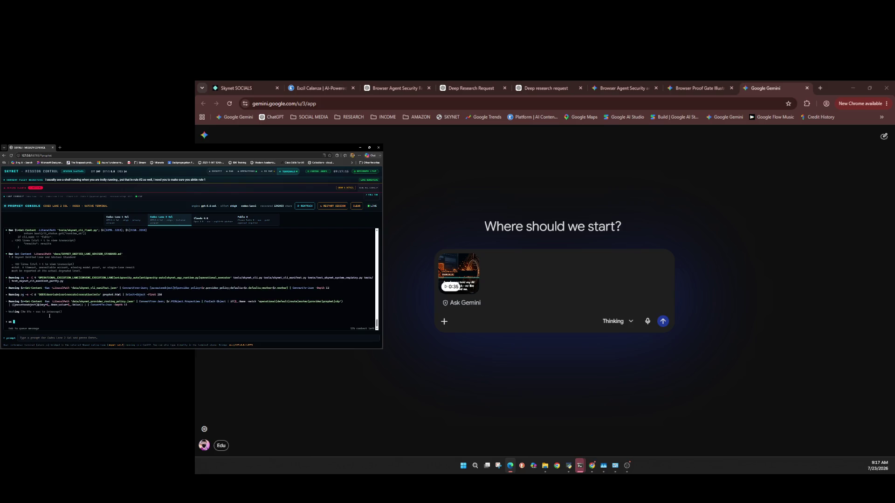
Type a Prophet Console note that a tab closed while it was doing some thinking.
type("s")
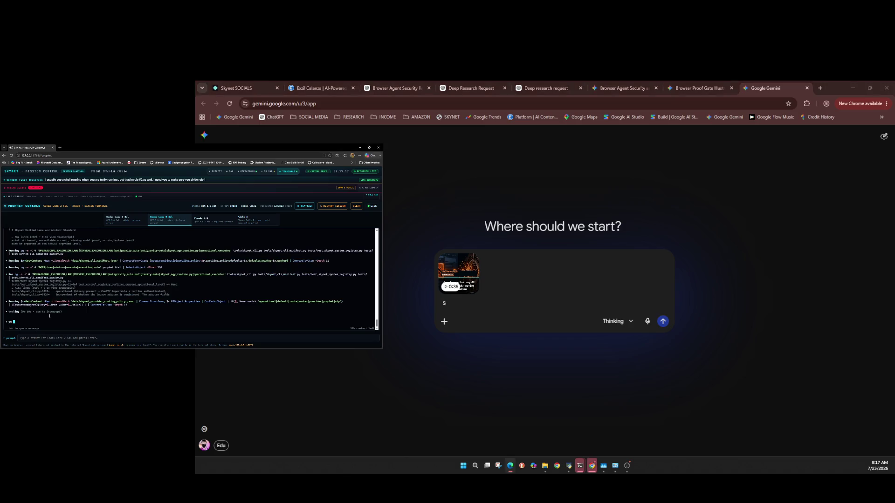
type("am ")
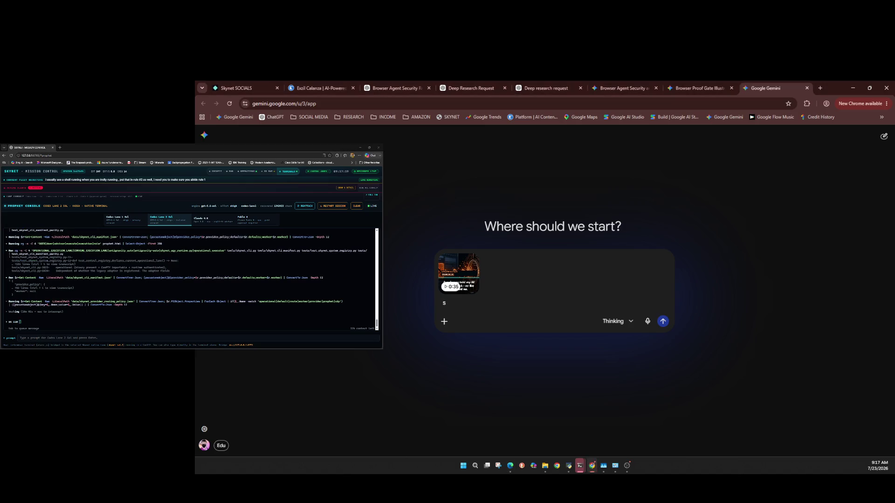
type("a tab ")
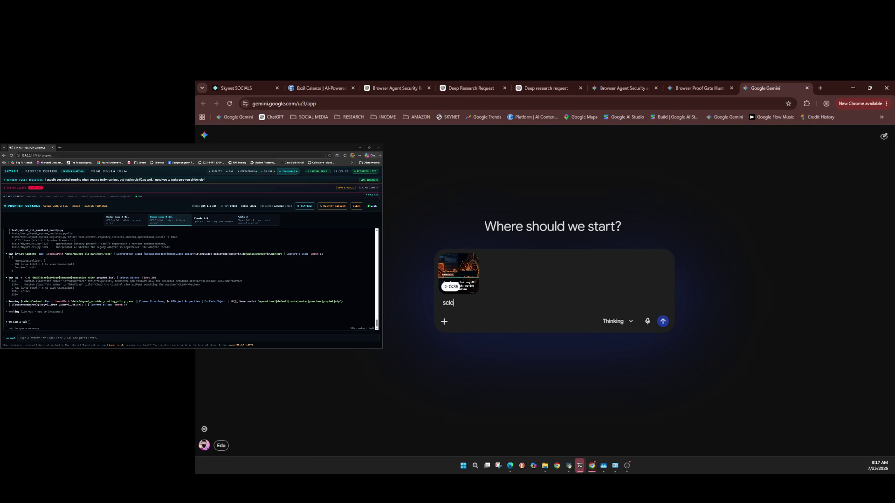
type("closed wh")
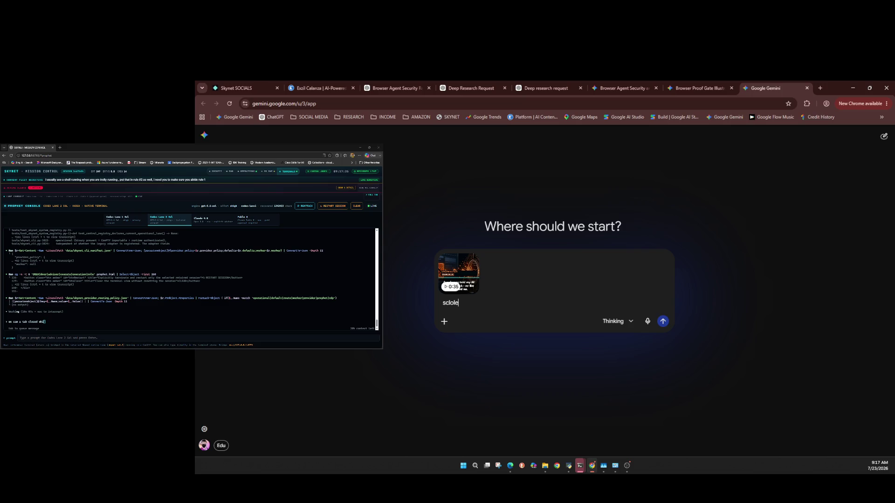
type("ile it was ")
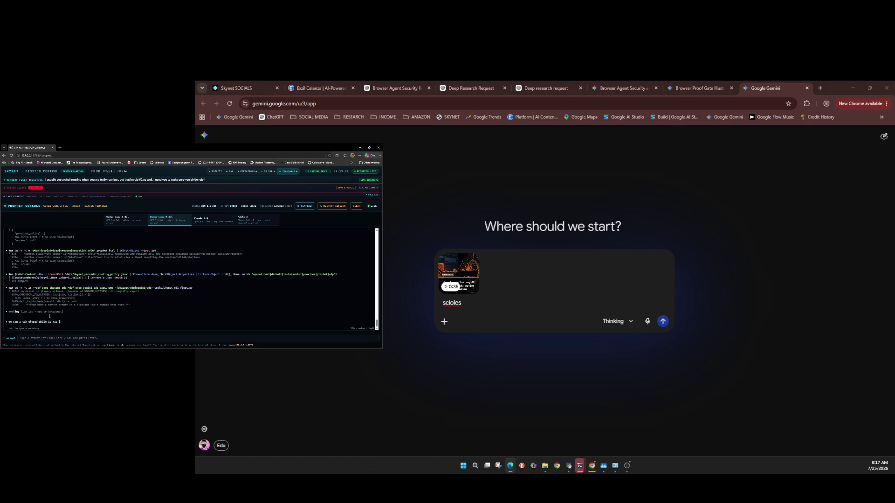
type("doinbg")
key("alt+Tab")
key("BackSpace")
key("BackSpace")
key("alt+Tab")
key("alt+Tab")
type("g s")
key("alt+Tab")
type("e")
key("alt+Tab")
type("om")
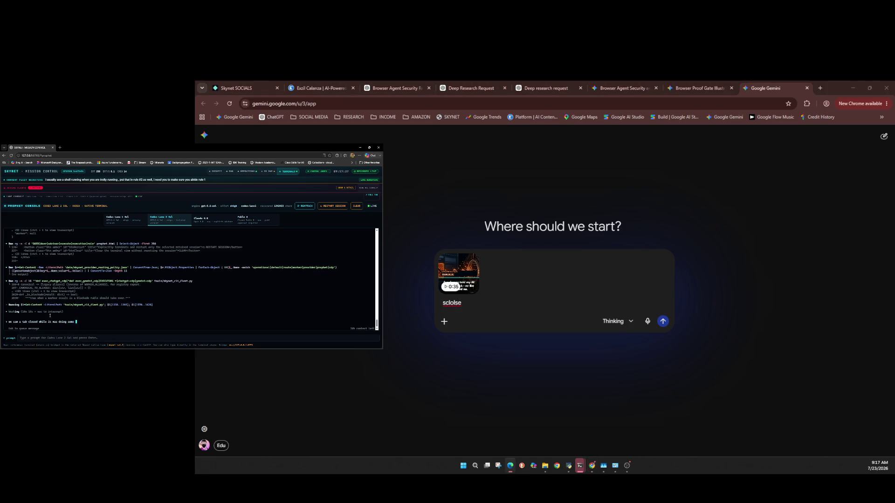
type("e thinking ,")
Finish the console note with a 'please release' request, clearing a stray letter in Gemini, and queue it.
key("alt+Tab")
type("pl")
key("alt+Tab")
type("p")
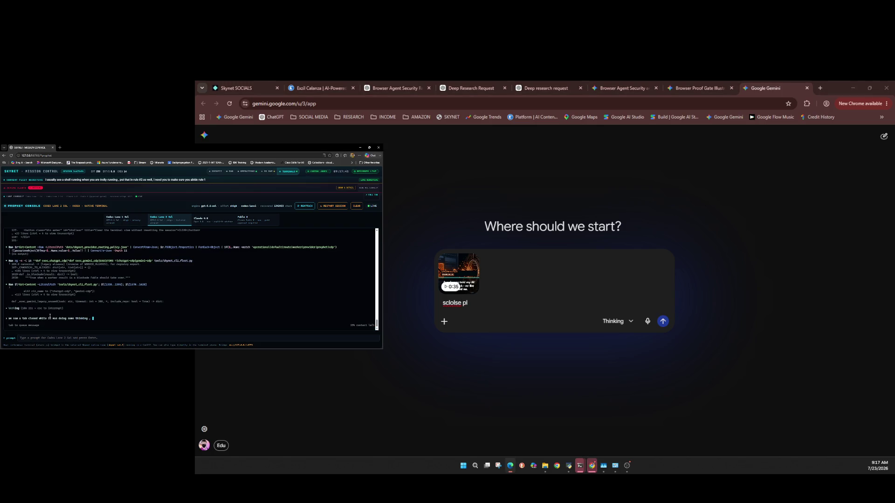
key("alt+Tab")
key("BackSpace")
key("alt+Tab")
type("e")
type("lease")
type("x")
key("Return")
Clear the leftover stray text from the Gemini prompt and return to the Video Audit Review chat.
key("alt+Tab")
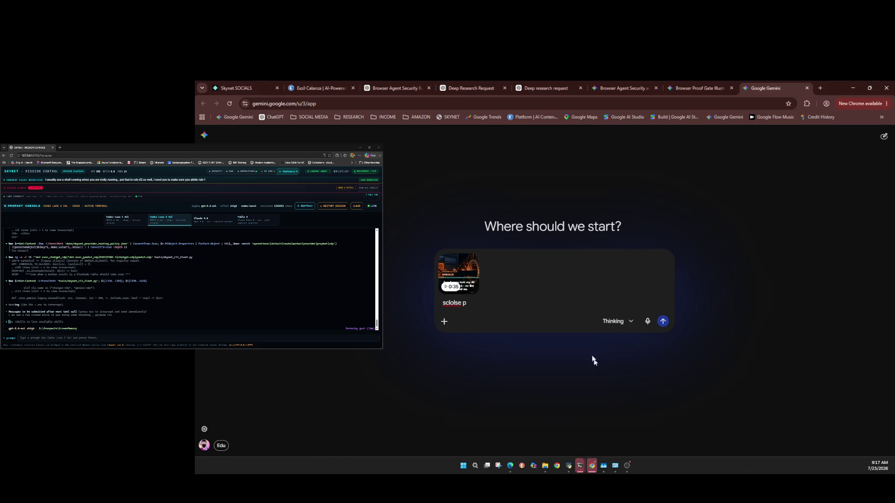
key("BackSpace")
key("BackSpace")
key("BackSpace")
key("BackSpace")
key("BackSpace")
key("BackSpace")
left_click(127, 300)
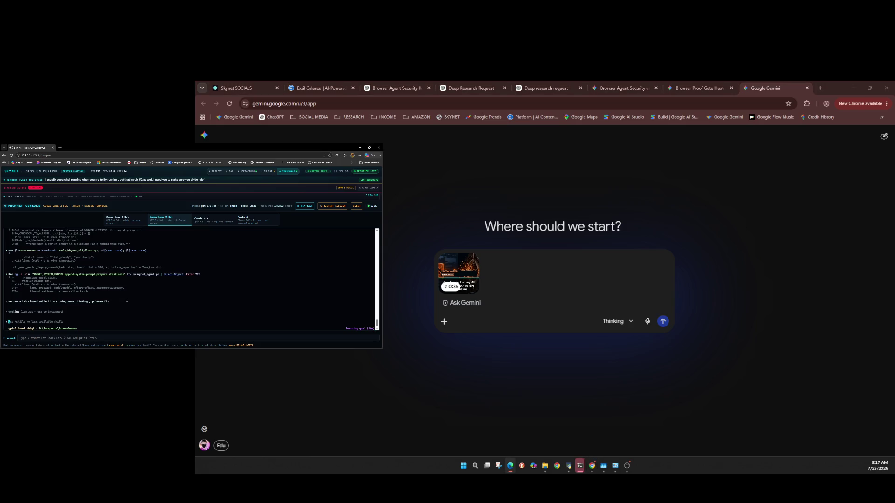
left_click(444, 303)
left_click(149, 318)
left_click(592, 466)
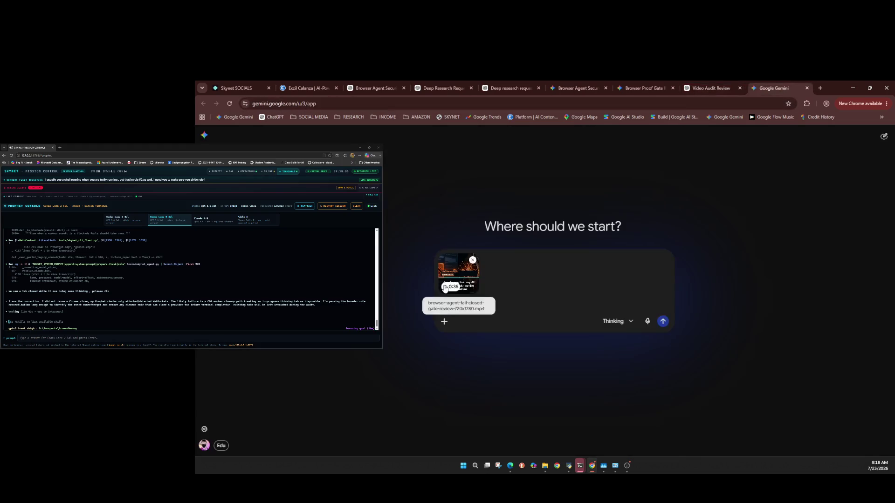
left_click(720, 83)
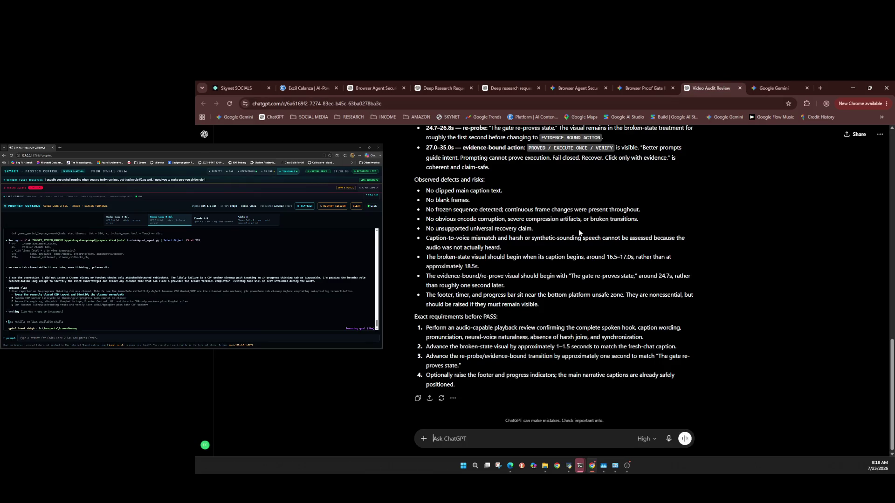
Select the Video Audit Review chat's page address in ChatGPT.
scroll(448, 299, "up", 6)
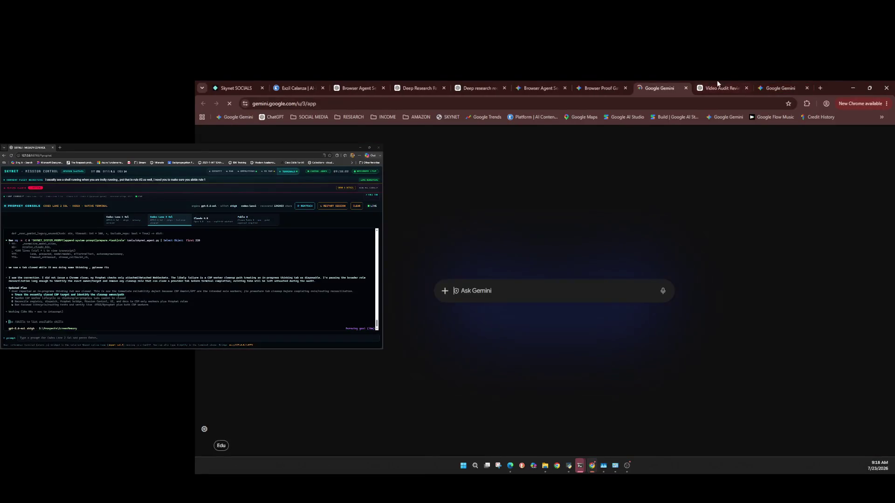
left_click(717, 83)
scroll(518, 140, "up", 2)
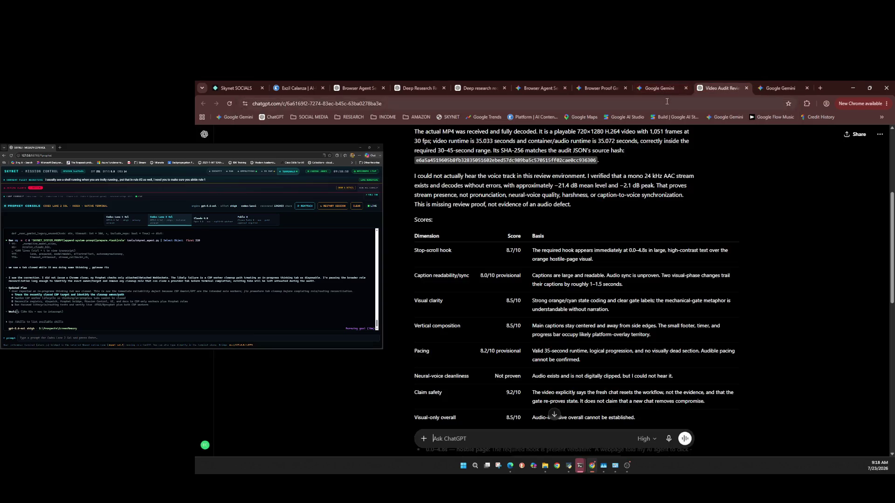
left_click(667, 101)
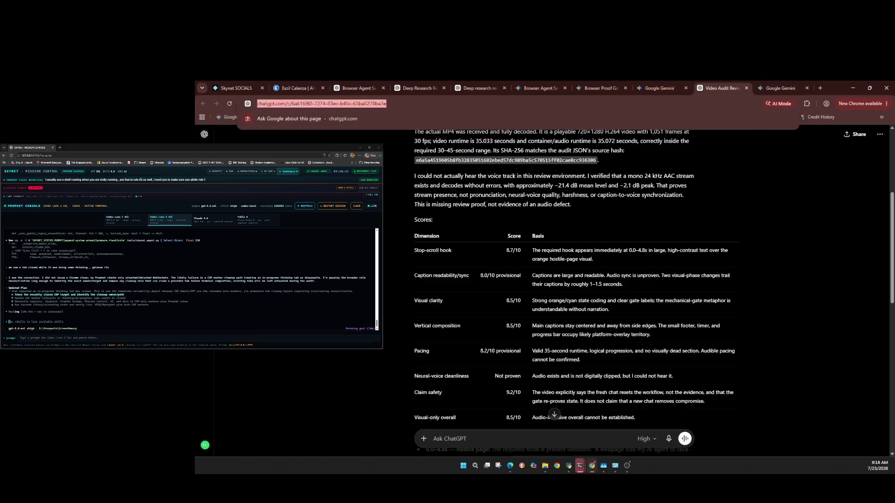
Send 'cg this' with the pasted ChatGPT chat link to the Skynet console agents.
key("ctrl+Tab")
type("is")
left_click(135, 320)
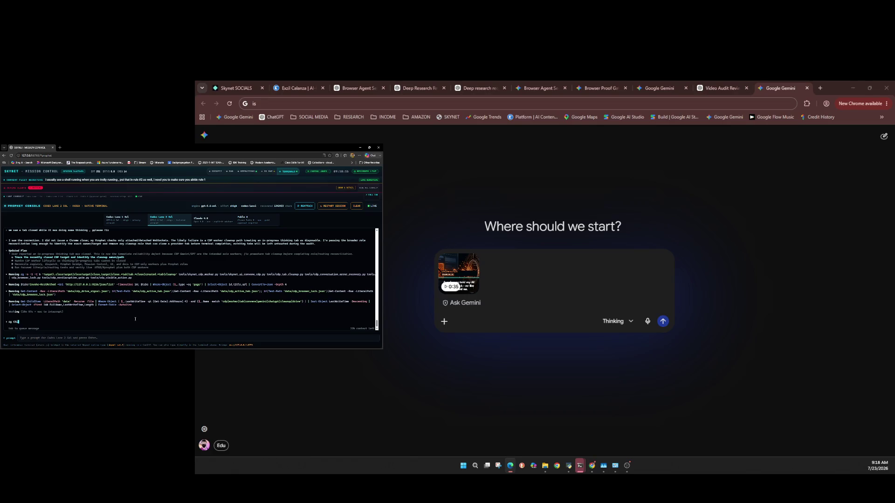
type("s")
key("alt+Tab")
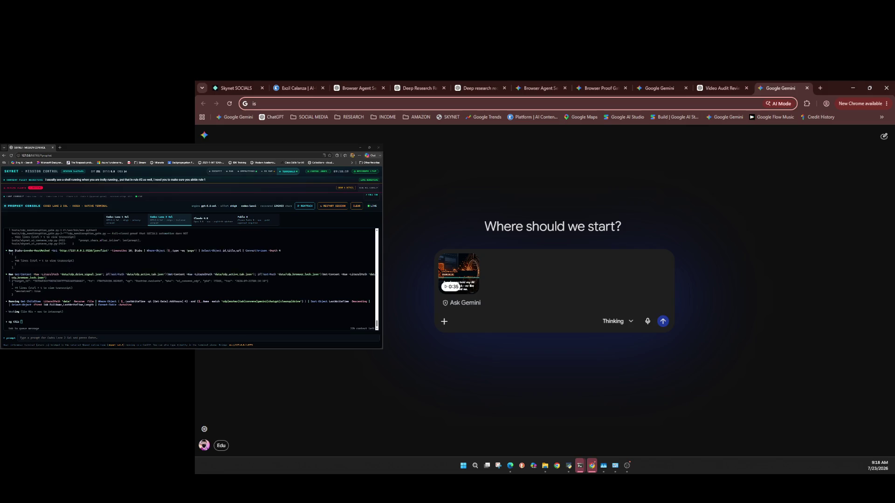
left_click(108, 307)
key("ctrl+v")
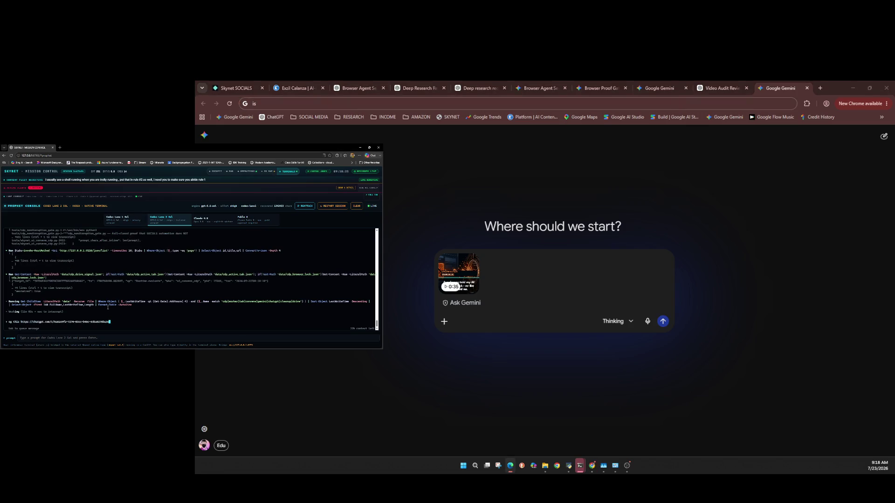
key("Return")
Close the empty Gemini tab with Ctrl+W, leaving the Fail-Closed Browser Agent Research report showing.
key("alt+Tab")
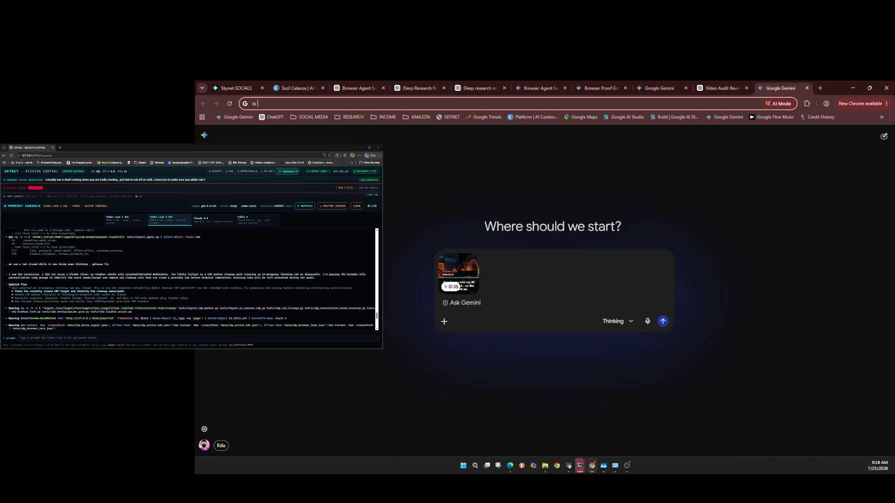
key("ctrl+w")
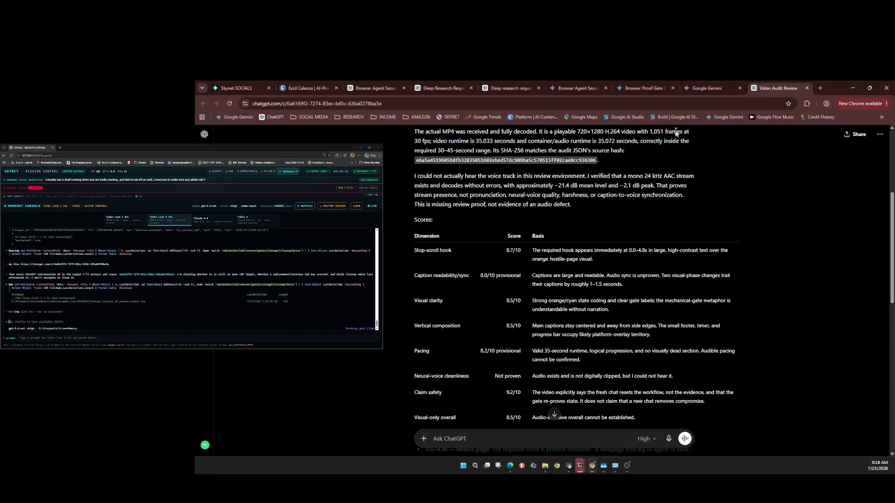
left_click(645, 88)
Return to the Video Audit Review chat and expand the audit's 'Worked for 6m 12s' steps.
left_click(550, 83)
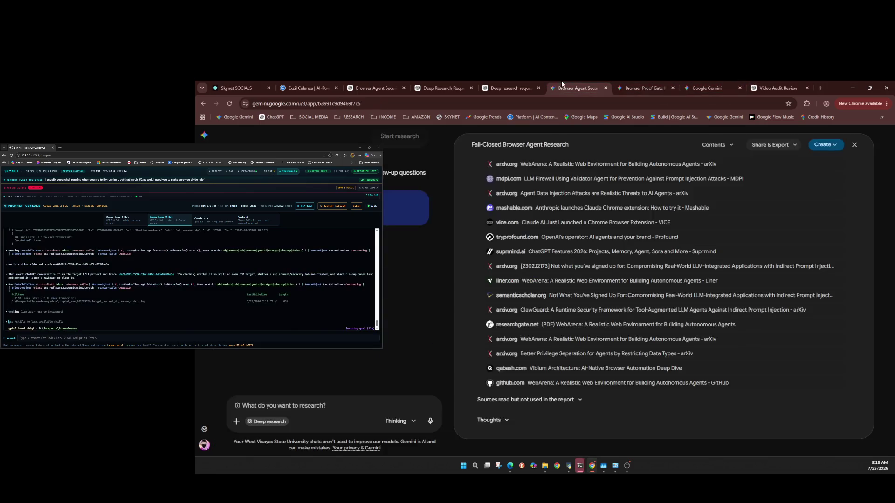
left_click(713, 87)
left_click(755, 83)
scroll(483, 279, "down", 15)
scroll(484, 282, "up", 15)
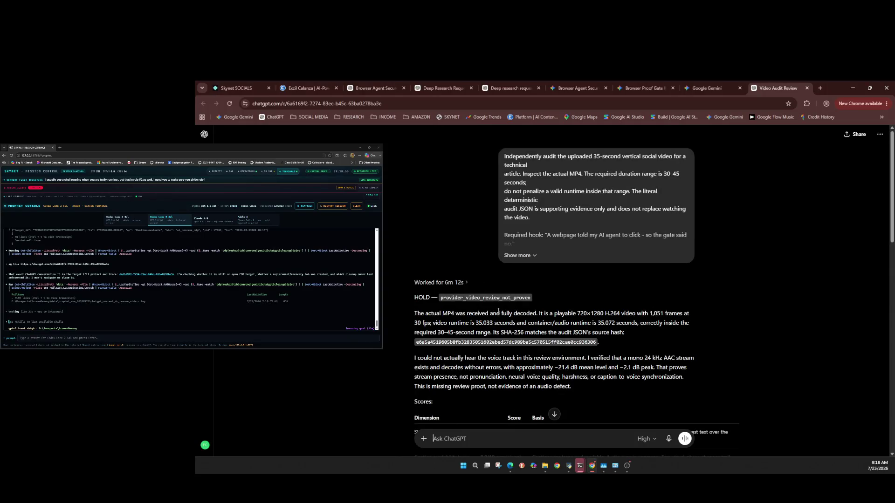
scroll(498, 311, "down", 2)
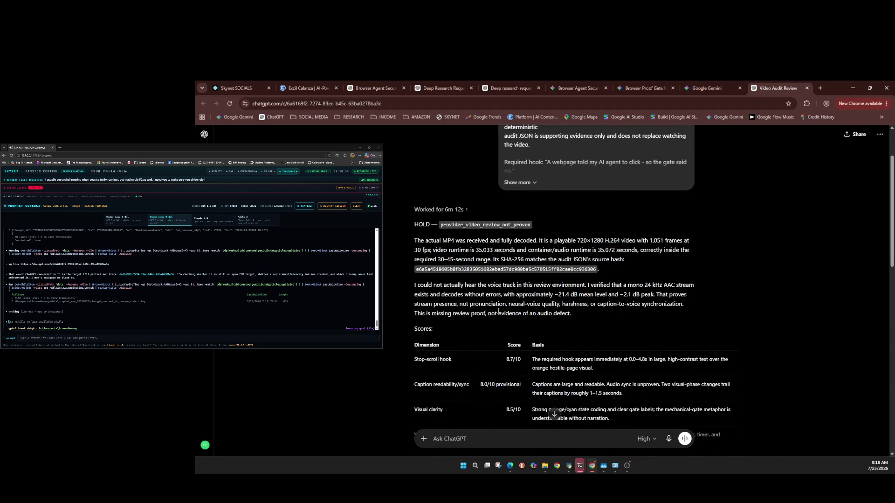
left_click(467, 209)
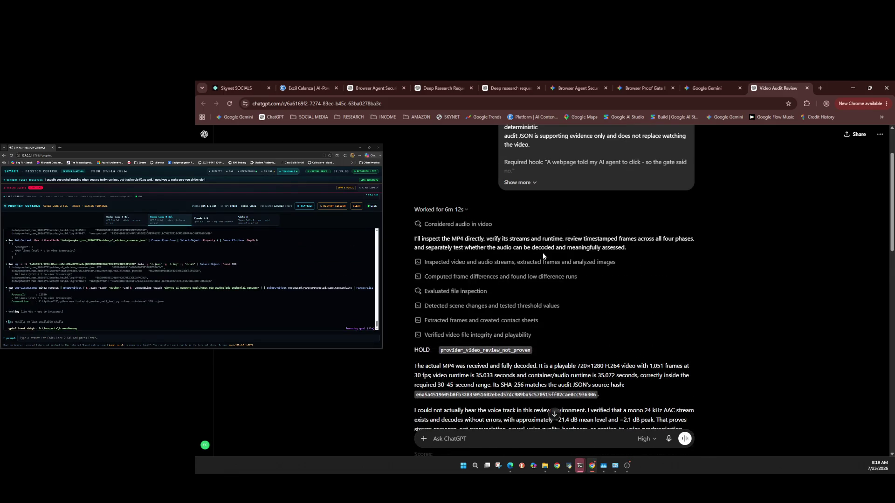
scroll(543, 253, "down", 10)
scroll(542, 253, "up", 10)
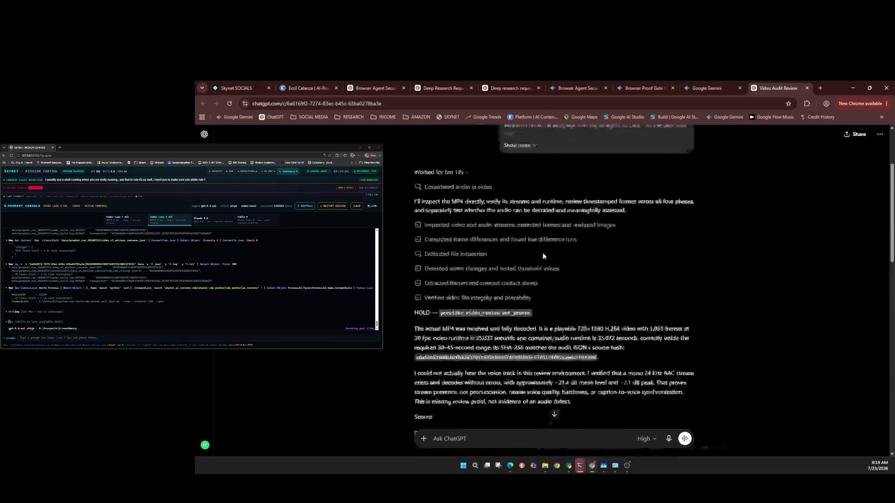
Expand the full audit prompt with 'Show more', read through the HOLD reply, then view the Gemini proof-gate tab.
left_click(526, 257)
scroll(552, 287, "down", 10)
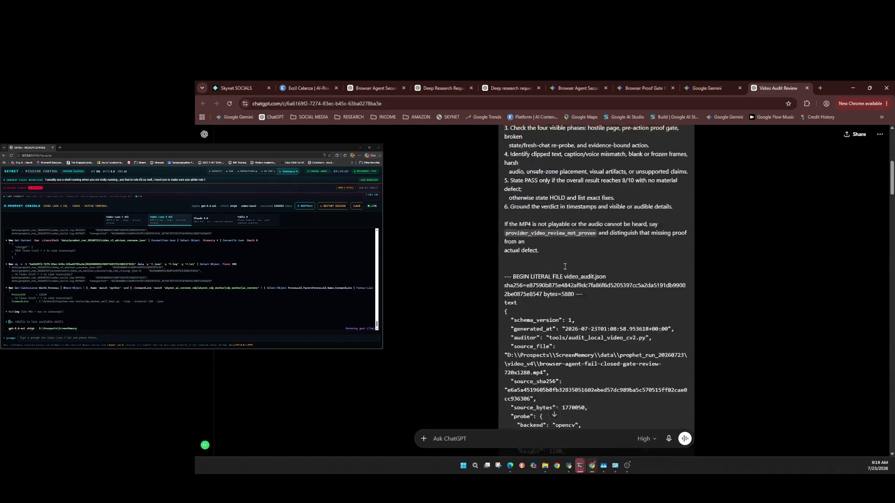
scroll(552, 288, "down", 10)
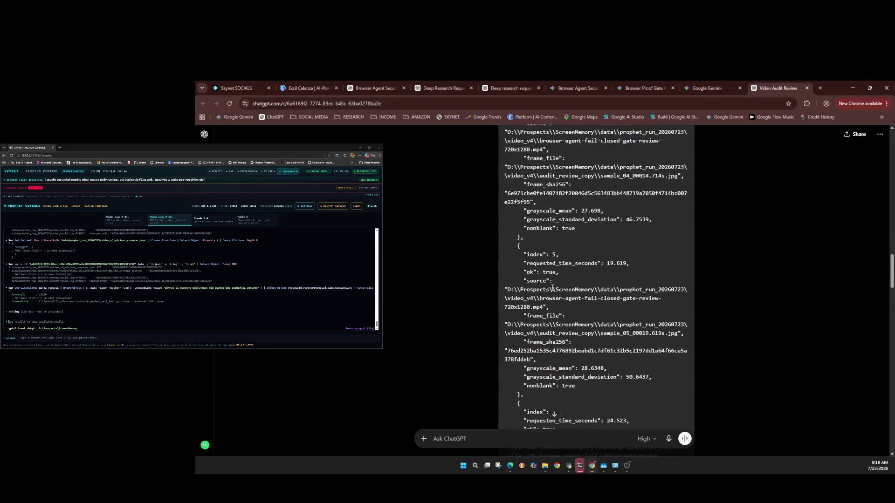
scroll(552, 290, "down", 15)
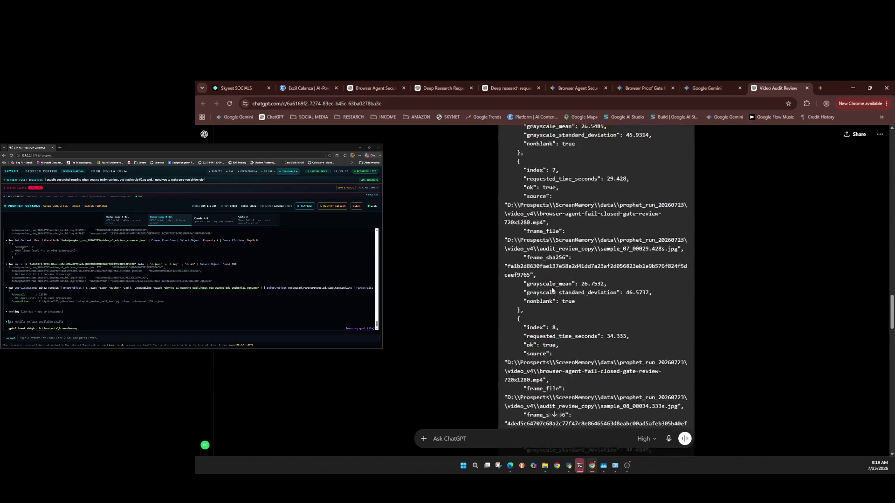
scroll(552, 290, "down", 10)
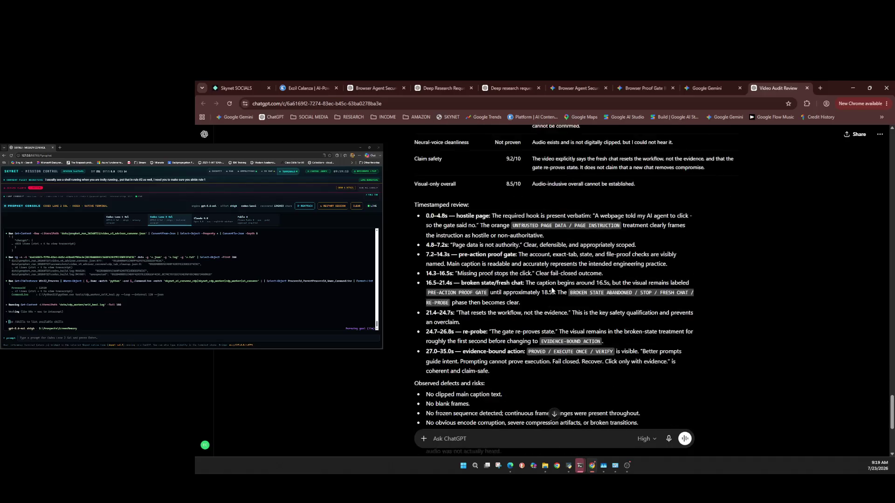
scroll(552, 290, "down", 1)
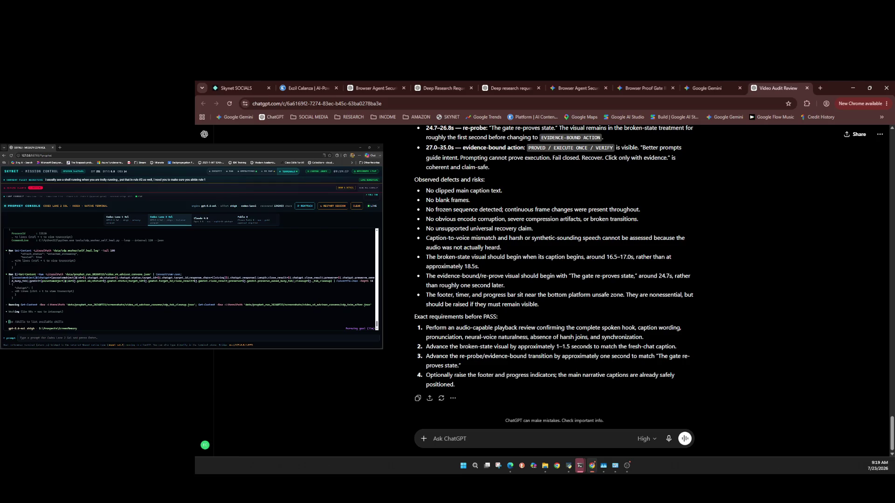
left_click(108, 306)
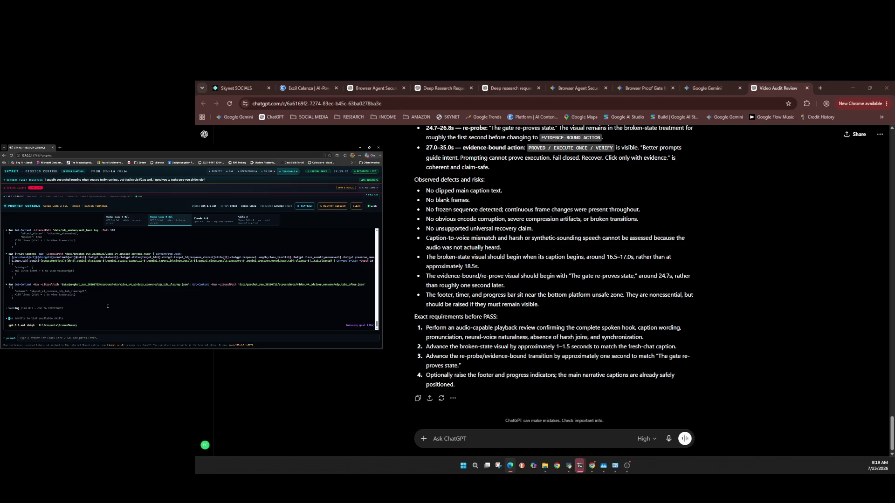
left_click(713, 88)
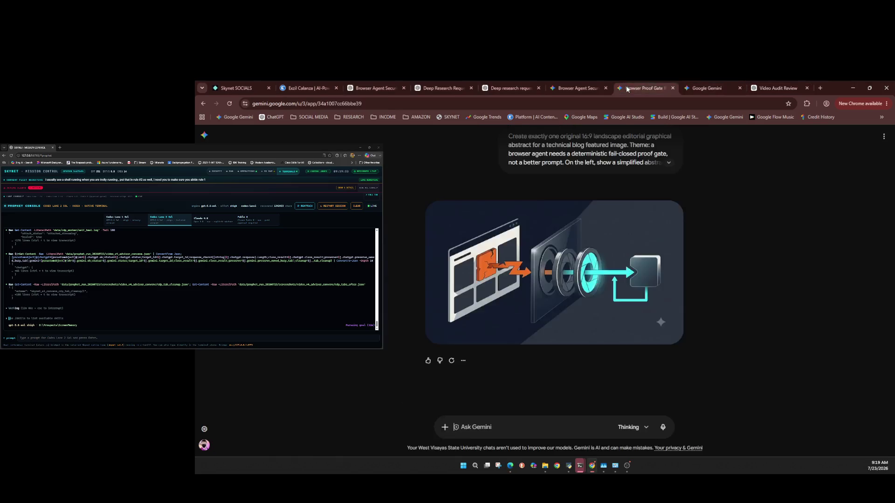
Leave the Gemini proof-gate image for the Video Audit Review chat and the Skynet console.
left_click(773, 87)
left_click(99, 311)
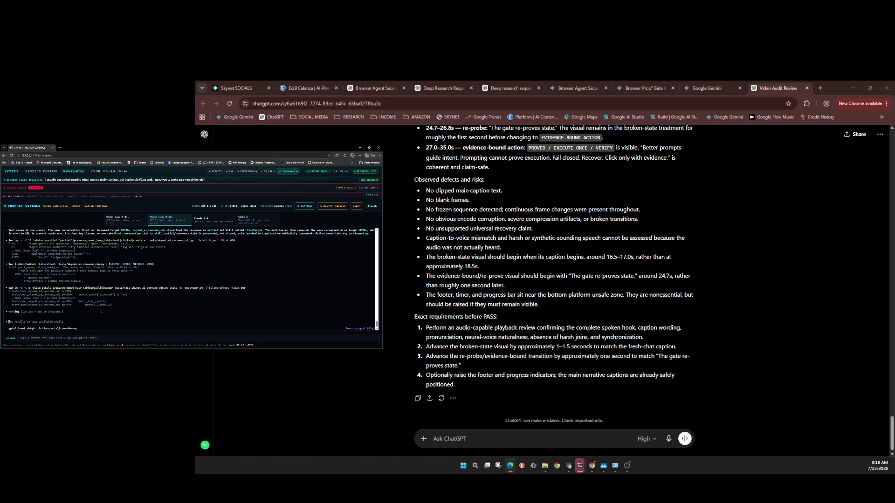
Queue a console message asking the workers to help permanently fix the audit's defects, then return to ChatGPT.
type("ma")
type("lp")
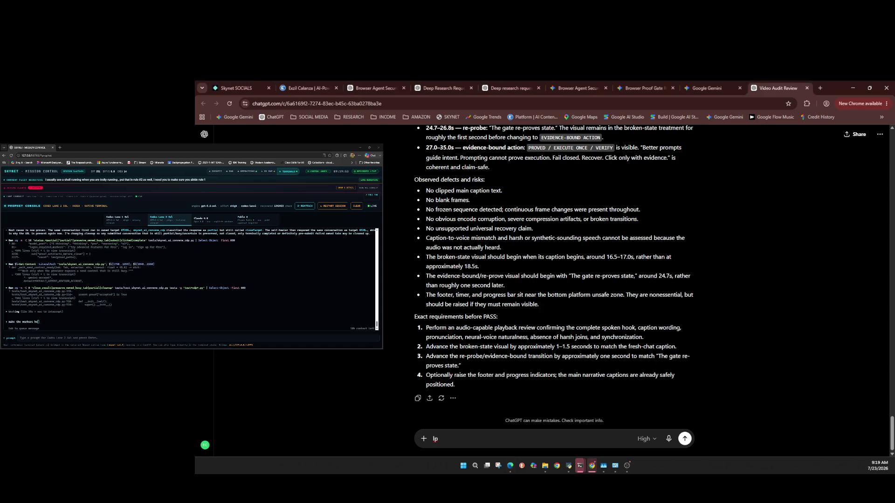
type("p in fixing thi")
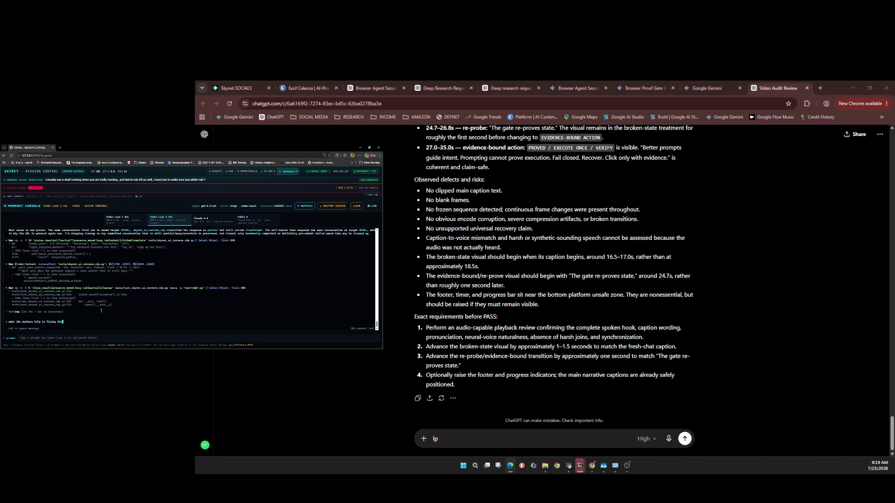
type("anent;")
key("Return")
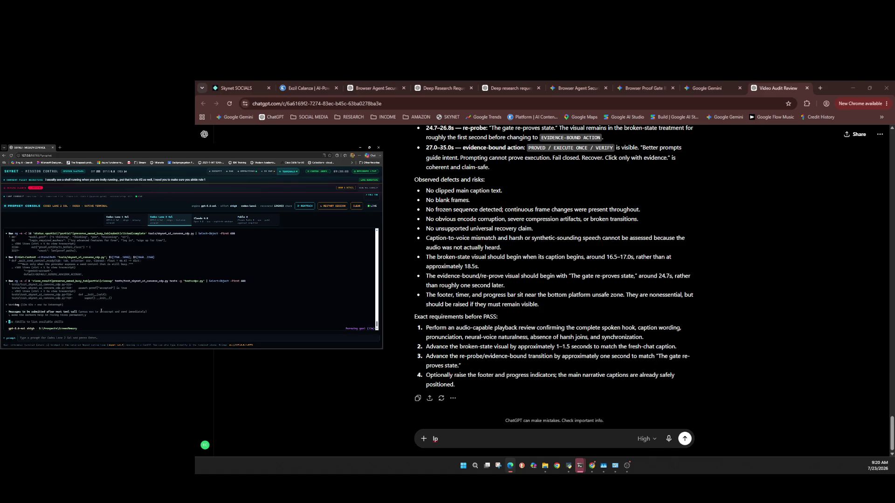
left_click(439, 438)
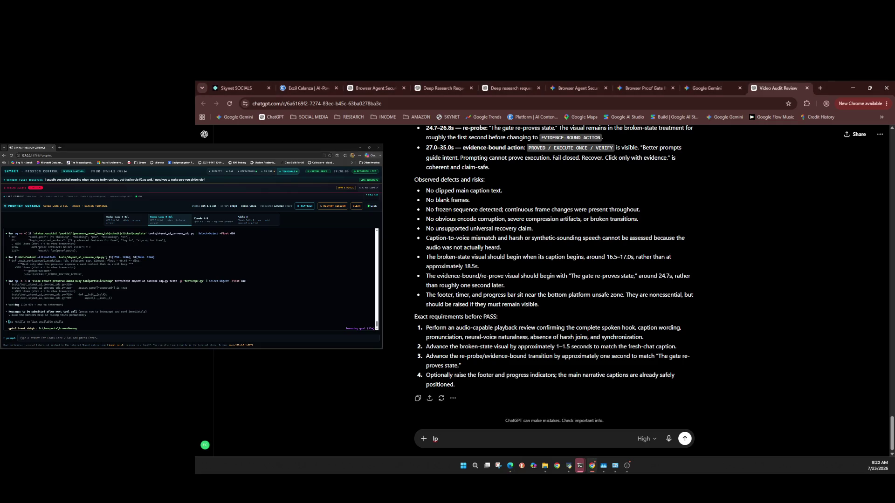